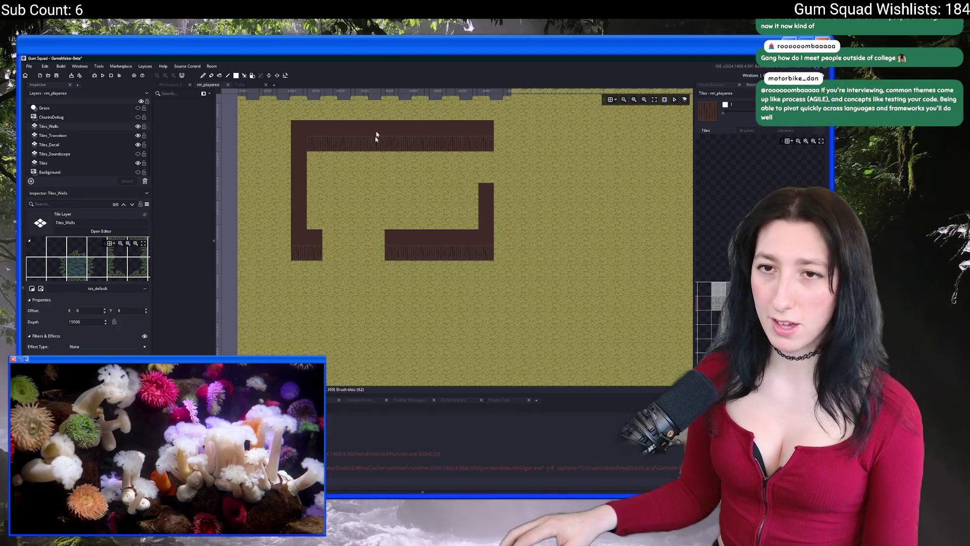
Paint a wall row below the first room on Tiles_Walls and erase a doorway gap in it
{"action": "scroll", "coordinate": [377, 137], "scroll_direction": "down", "scroll_amount": 3}
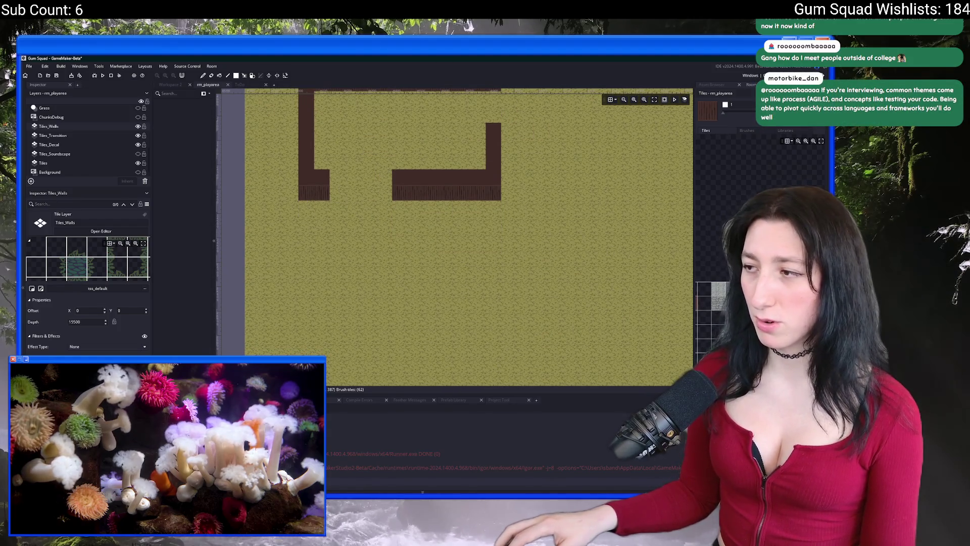
{"action": "scroll", "coordinate": [309, 258], "scroll_direction": "down", "scroll_amount": 2}
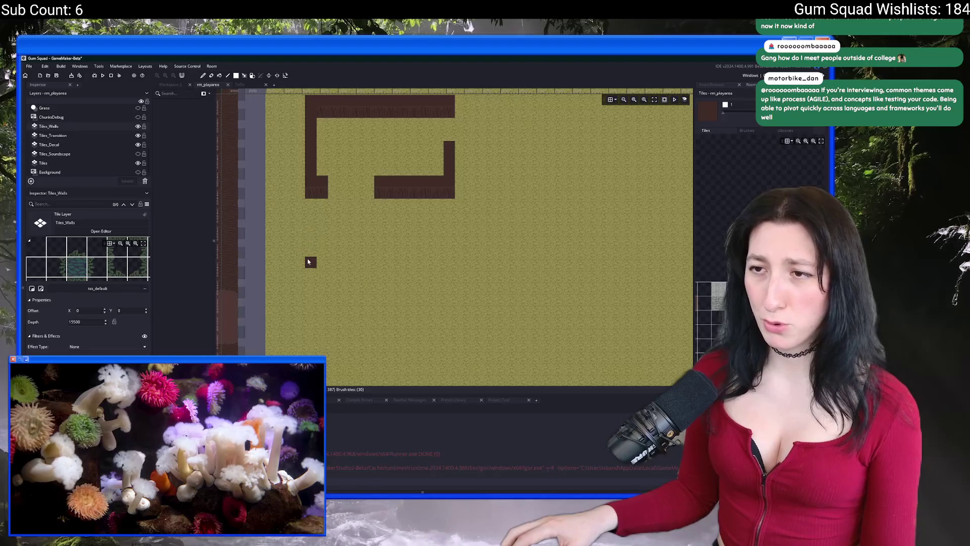
{"action": "left_click_drag", "start_coordinate": [309, 261], "coordinate": [445, 261]}
{"action": "mouse_move", "coordinate": [376, 262]}
{"action": "left_mouse_down"}
{"action": "mouse_move", "coordinate": [331, 263]}
{"action": "mouse_move", "coordinate": [322, 274]}
{"action": "mouse_move", "coordinate": [449, 273]}
{"action": "left_mouse_up"}
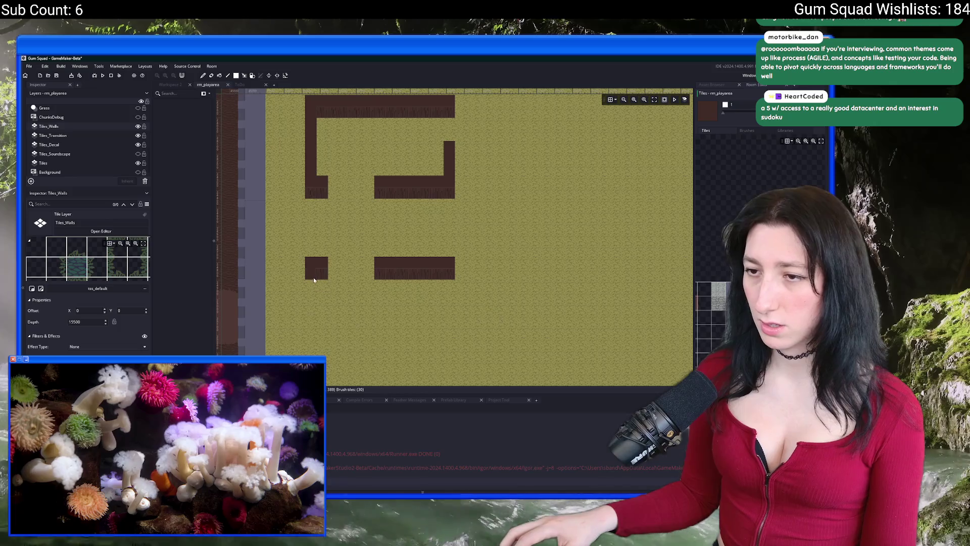
Paint the lower enclosure's left wall and a two-row-thick bottom wall
{"action": "left_click_drag", "start_coordinate": [313, 279], "coordinate": [306, 347]}
{"action": "scroll", "coordinate": [312, 349], "scroll_direction": "down", "scroll_amount": 2}
{"action": "mouse_move", "coordinate": [325, 314]}
{"action": "left_mouse_down"}
{"action": "mouse_move", "coordinate": [475, 316]}
{"action": "mouse_move", "coordinate": [461, 319]}
{"action": "left_mouse_up"}
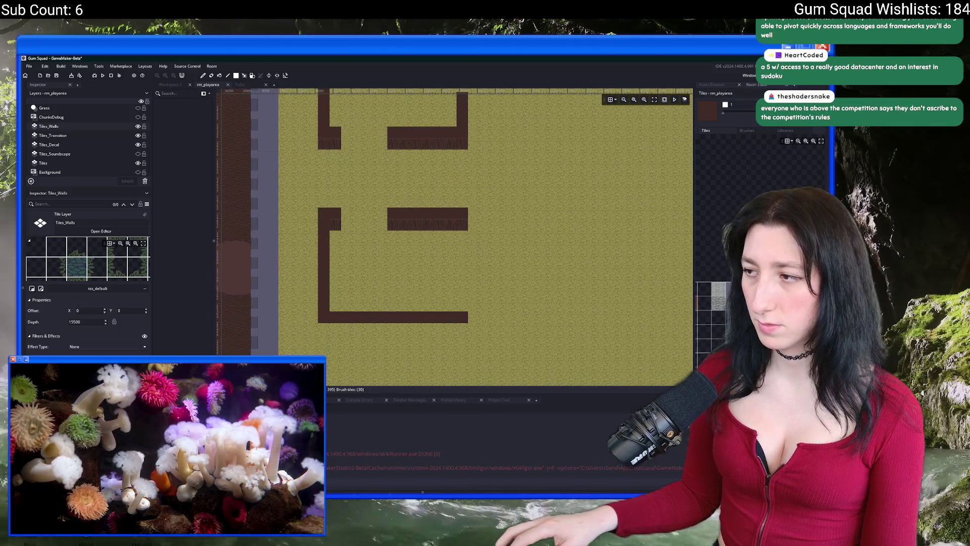
{"action": "left_click_drag", "start_coordinate": [324, 330], "coordinate": [463, 330]}
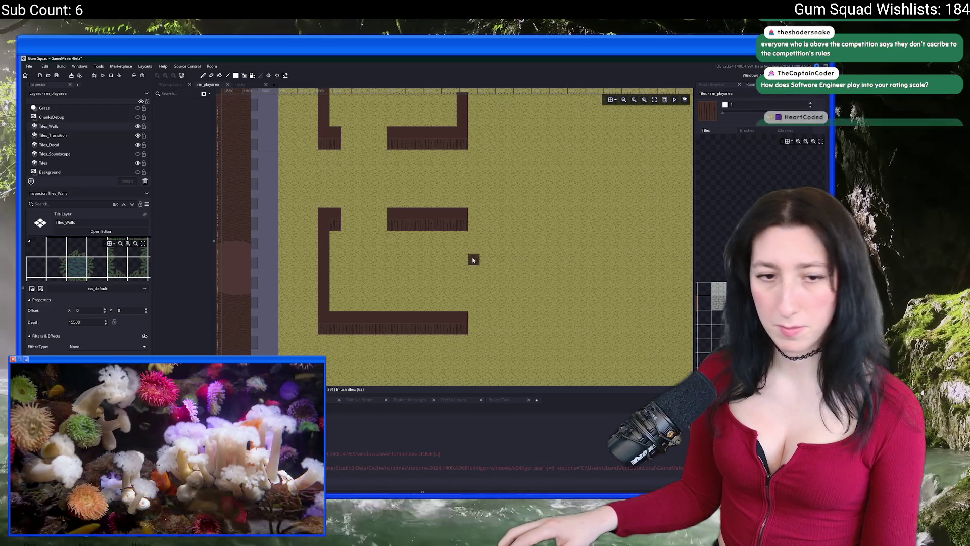
{"action": "scroll", "coordinate": [474, 260], "scroll_direction": "up", "scroll_amount": 1}
Build the lower enclosure's right wall two tiles down, ending in the textured tile
{"action": "left_click", "coordinate": [436, 259]}
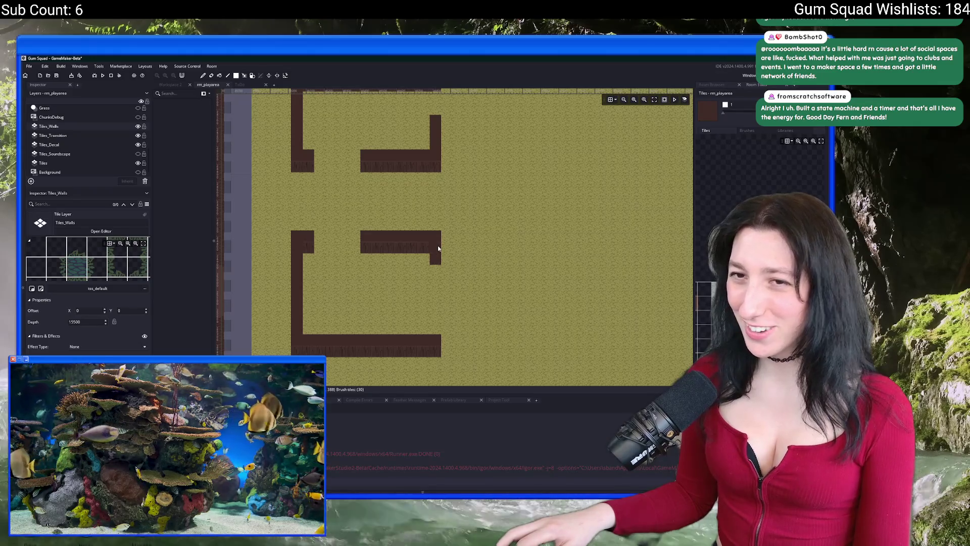
{"action": "left_click_drag", "start_coordinate": [433, 258], "coordinate": [434, 292]}
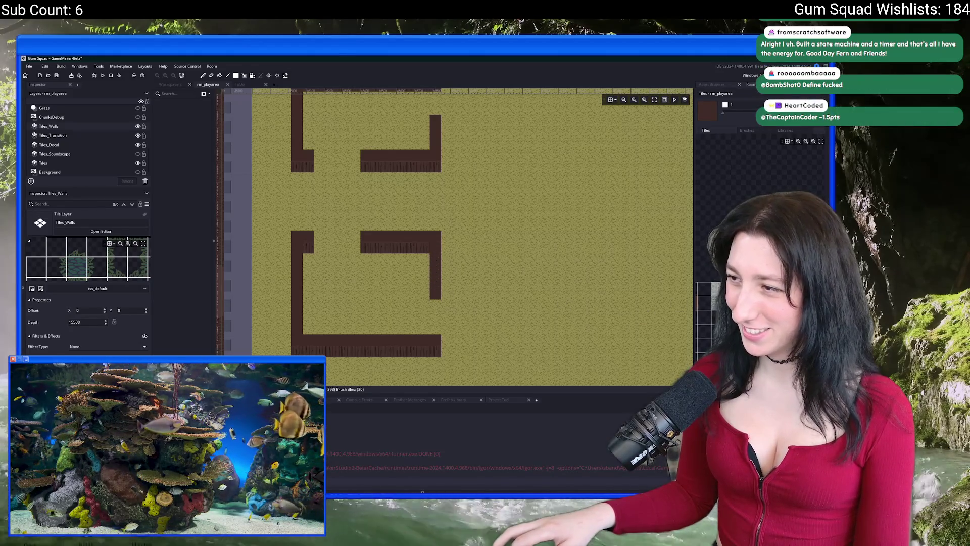
{"action": "left_click", "coordinate": [437, 295]}
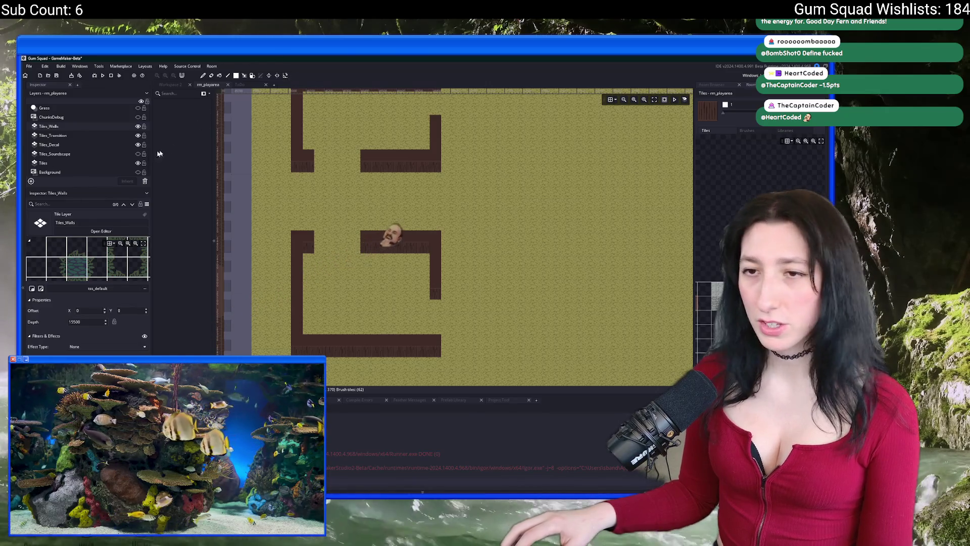
{"action": "left_click", "coordinate": [51, 163]}
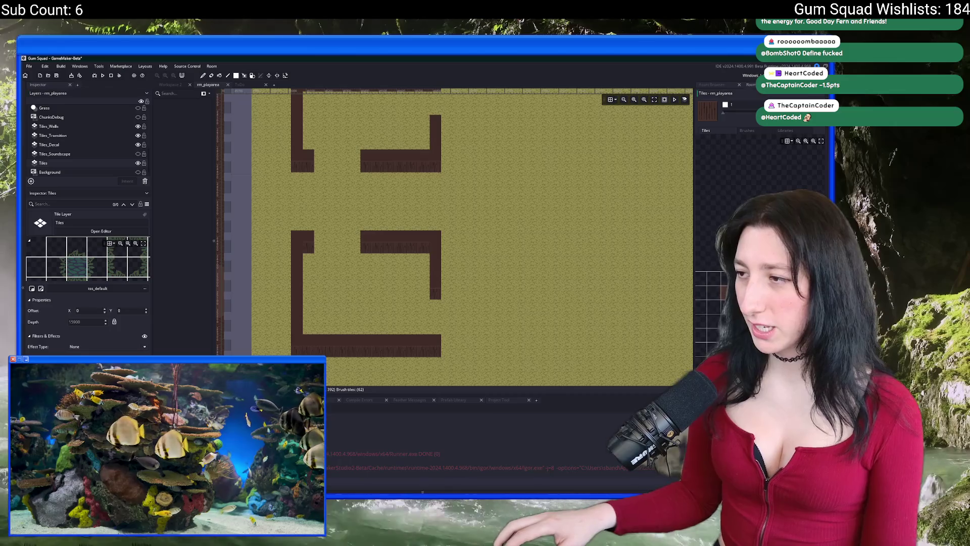
Save the project and paint brown floor across the lower enclosure
{"action": "key", "text": "ctrl+s"}
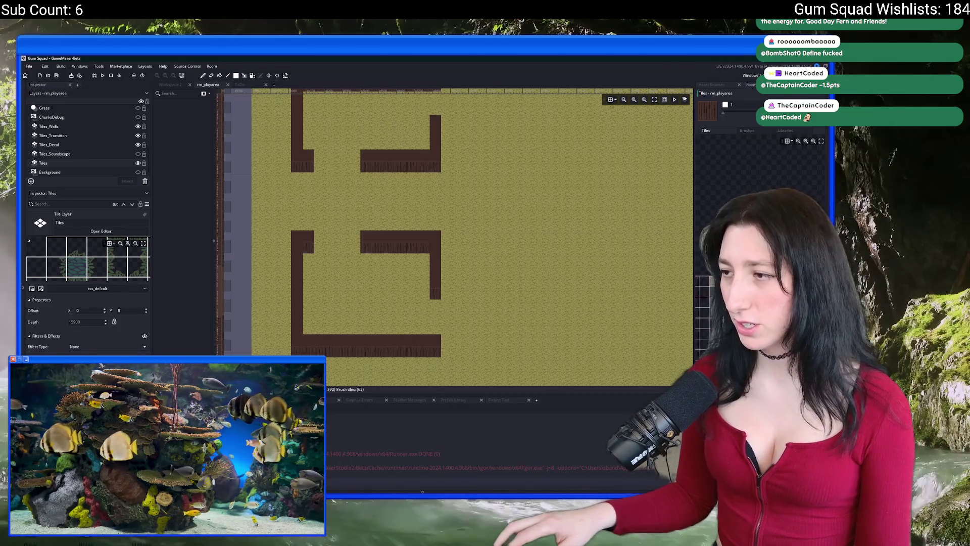
{"action": "scroll", "coordinate": [282, 290], "scroll_direction": "up", "scroll_amount": 2}
{"action": "left_click_drag", "start_coordinate": [316, 251], "coordinate": [468, 338]}
{"action": "scroll", "coordinate": [457, 321], "scroll_direction": "up", "scroll_amount": 2}
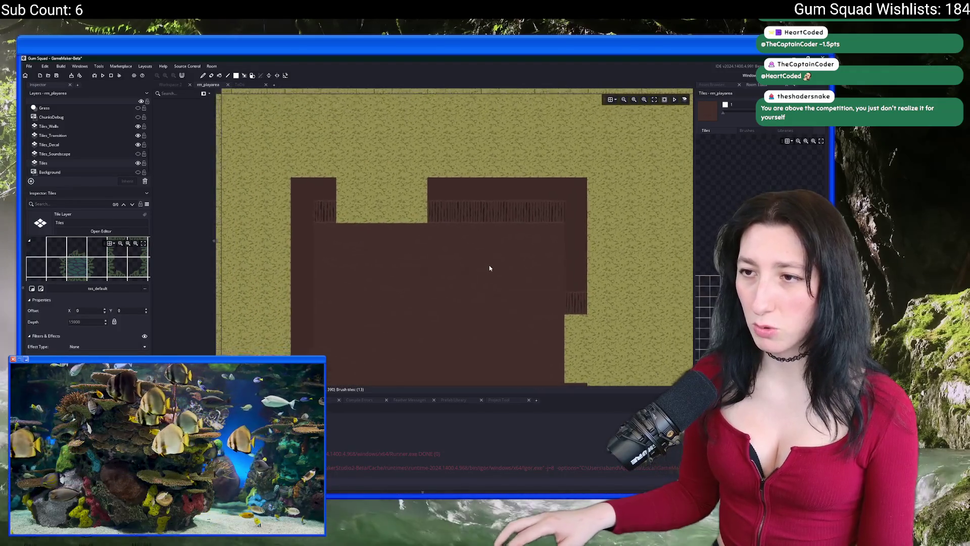
{"action": "scroll", "coordinate": [489, 268], "scroll_direction": "down", "scroll_amount": 2}
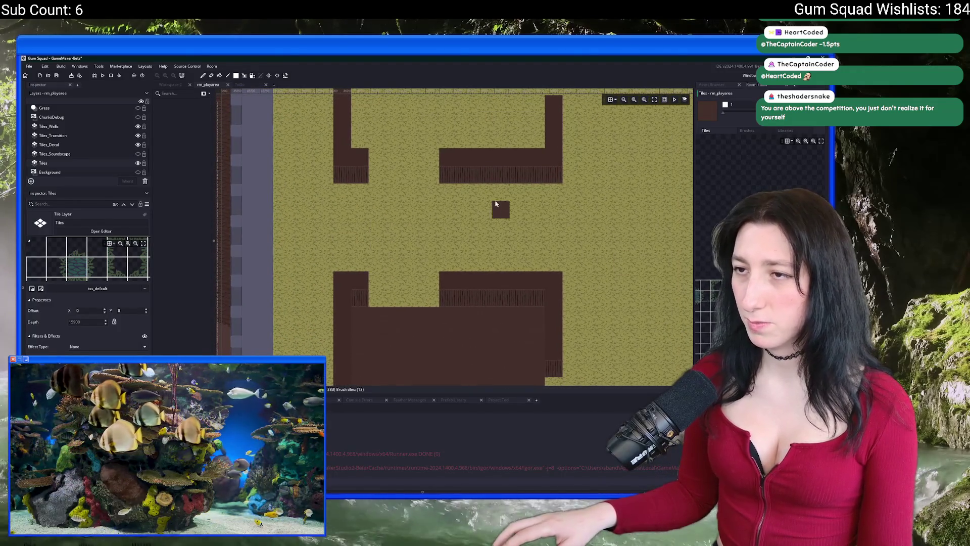
{"action": "scroll", "coordinate": [498, 207], "scroll_direction": "up", "scroll_amount": 3}
Paint brown floor inside the upper enclosure and fill the leftover grass gaps and notch
{"action": "left_click_drag", "start_coordinate": [328, 180], "coordinate": [497, 251]}
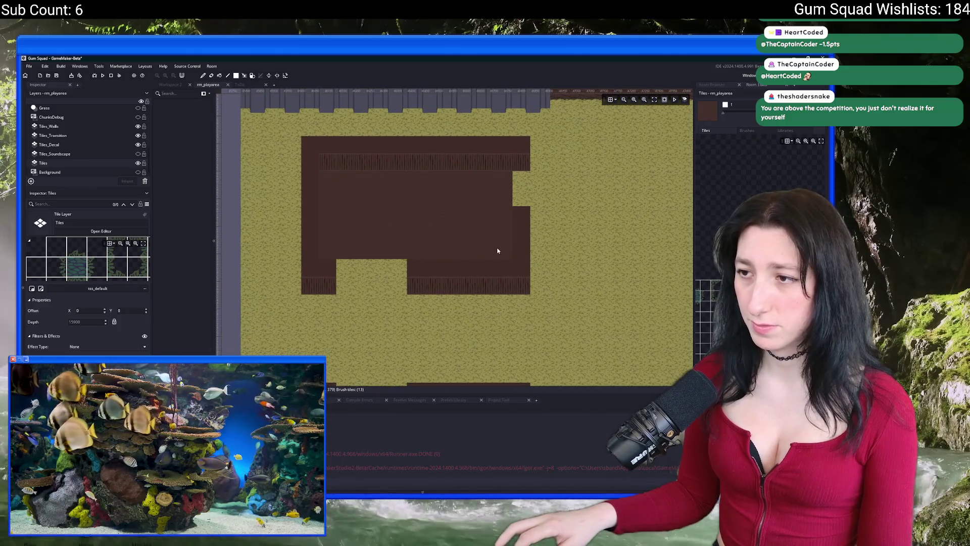
{"action": "left_click_drag", "start_coordinate": [397, 268], "coordinate": [340, 269]}
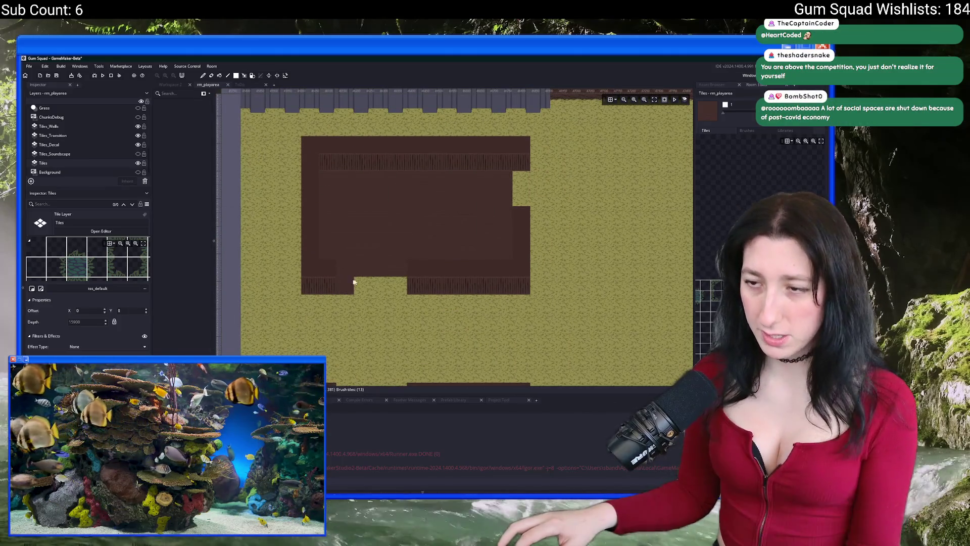
{"action": "left_click_drag", "start_coordinate": [519, 201], "coordinate": [522, 178]}
{"action": "left_click_drag", "start_coordinate": [396, 283], "coordinate": [347, 281]}
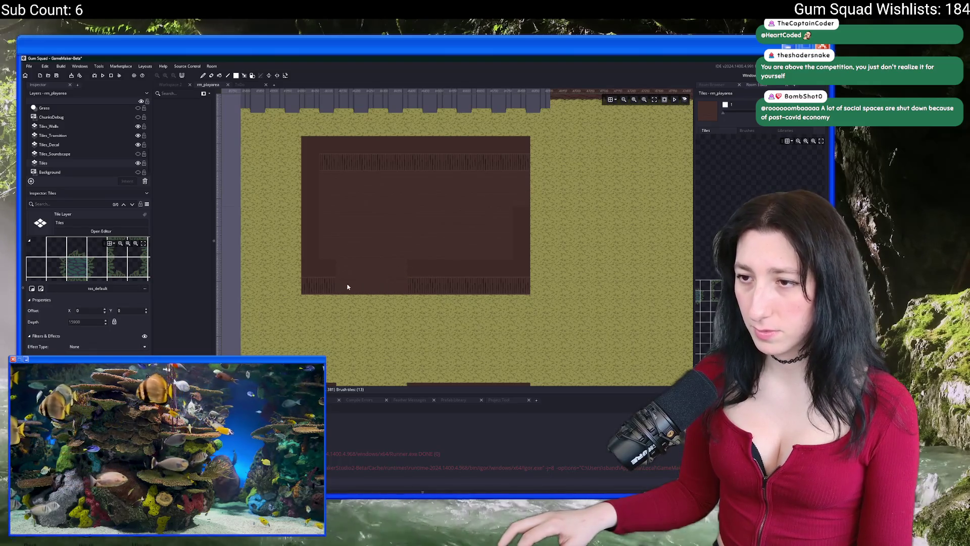
{"action": "scroll", "coordinate": [342, 281], "scroll_direction": "up", "scroll_amount": 5}
{"action": "scroll", "coordinate": [402, 273], "scroll_direction": "down", "scroll_amount": 5}
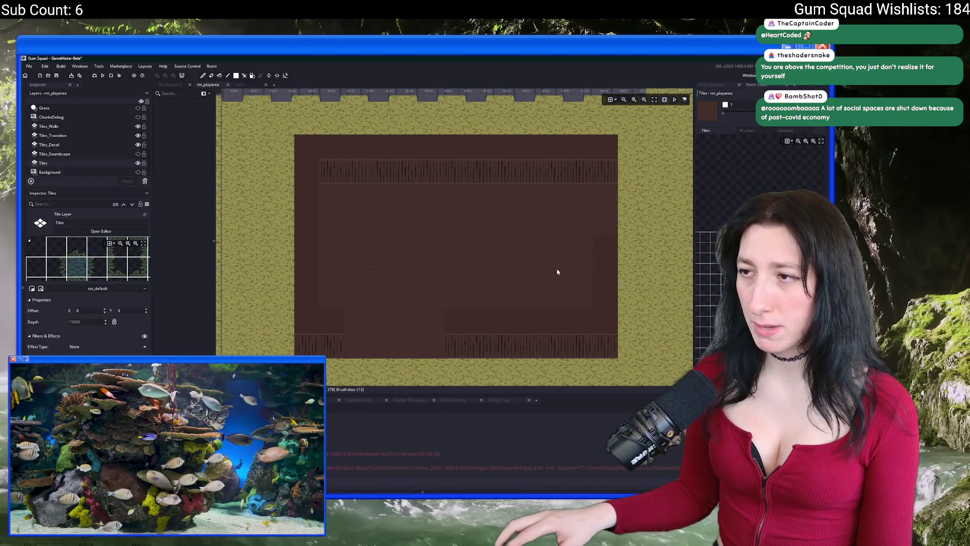
{"action": "scroll", "coordinate": [516, 216], "scroll_direction": "down", "scroll_amount": 1}
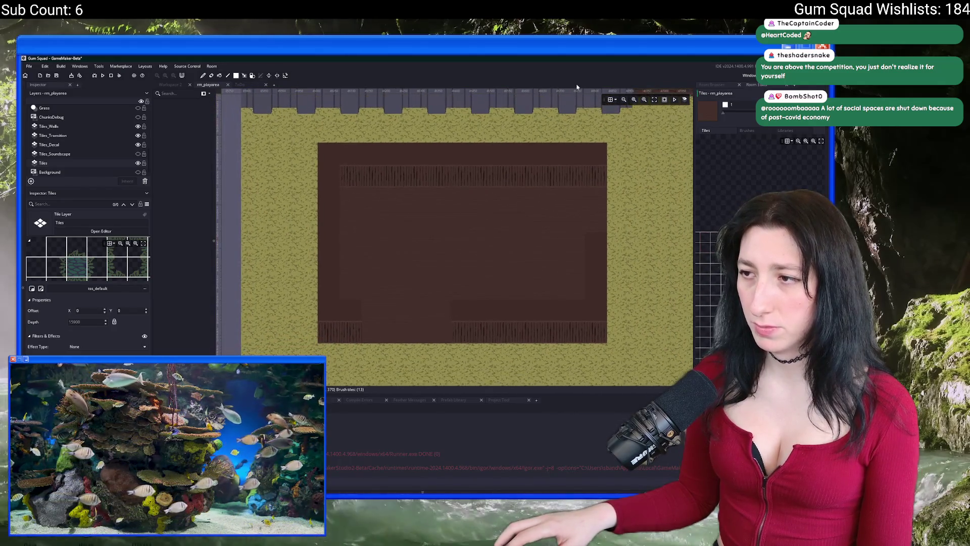
{"action": "scroll", "coordinate": [472, 233], "scroll_direction": "down", "scroll_amount": 3}
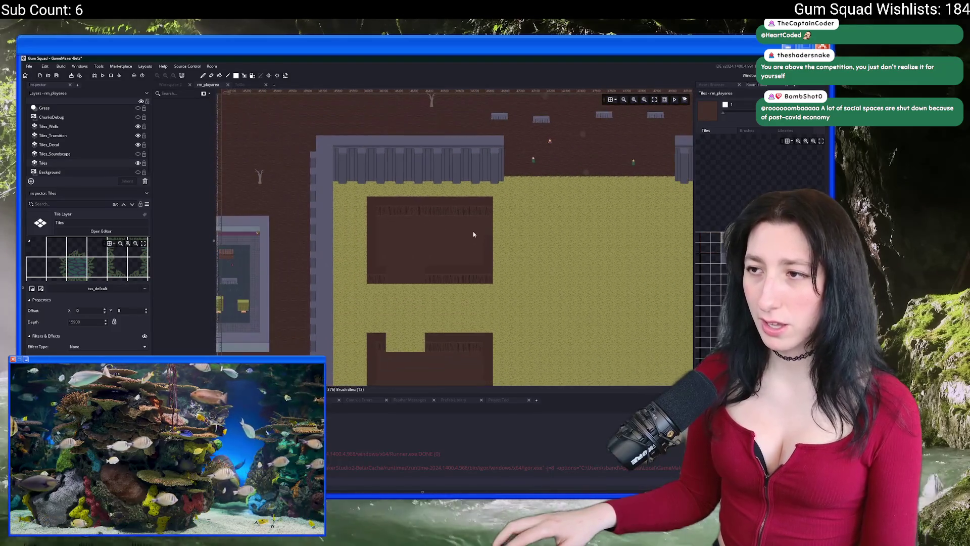
{"action": "scroll", "coordinate": [463, 228], "scroll_direction": "down", "scroll_amount": 2}
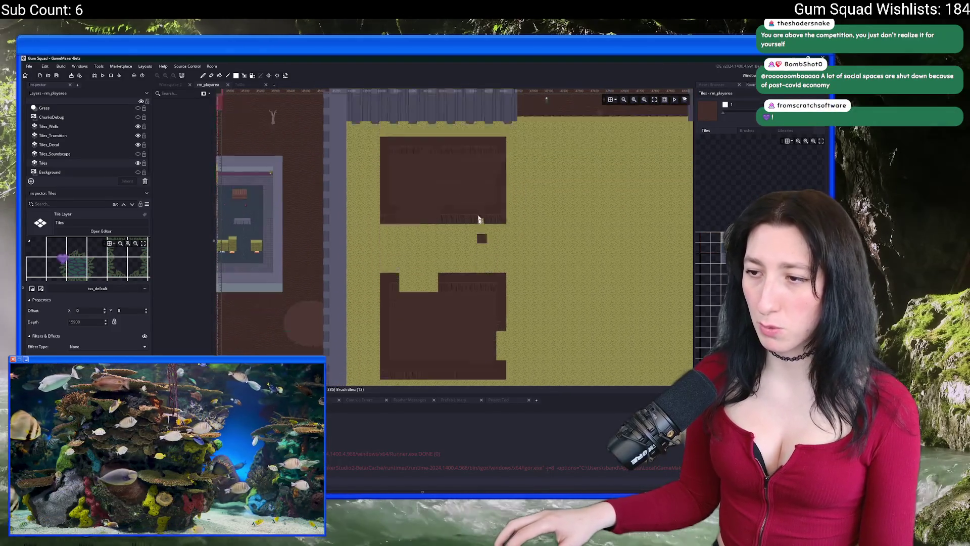
{"action": "scroll", "coordinate": [452, 300], "scroll_direction": "up", "scroll_amount": 2}
{"action": "scroll", "coordinate": [64, 120], "scroll_direction": "up", "scroll_amount": 5}
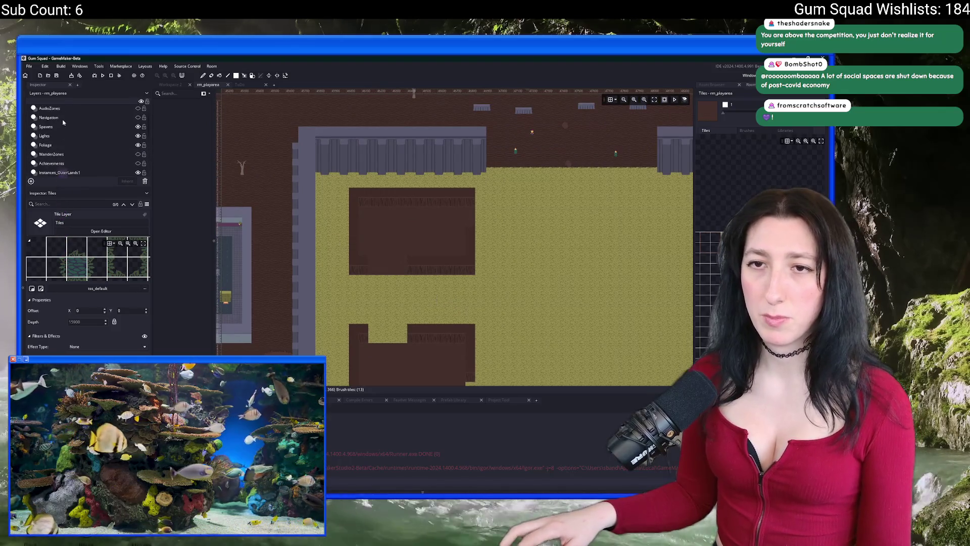
{"action": "left_click", "coordinate": [100, 113]}
Show Tiles_Ceiling, paint plain ceiling tiles over the railing details, and start a test run
{"action": "left_click", "coordinate": [139, 109]}
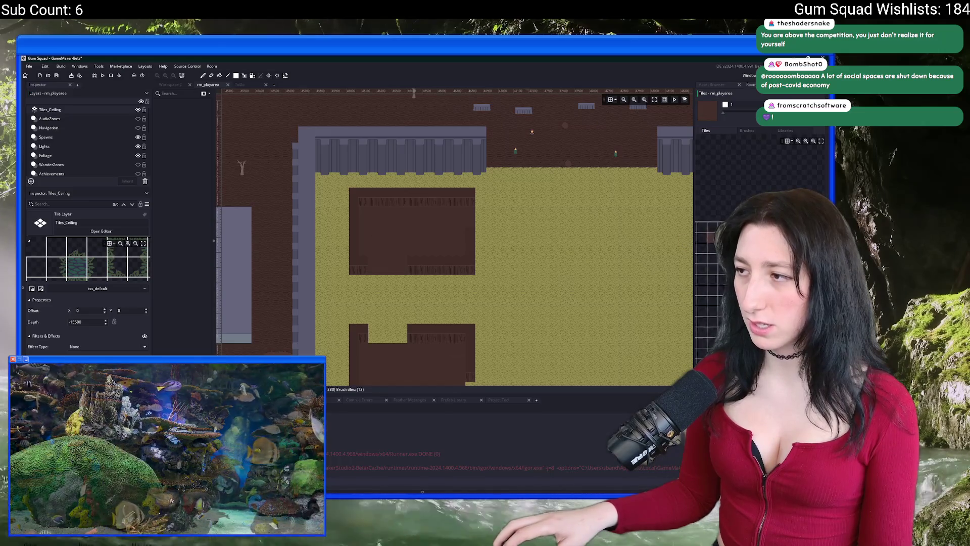
{"action": "mouse_move", "coordinate": [424, 239]}
{"action": "left_mouse_down"}
{"action": "mouse_move", "coordinate": [462, 255]}
{"action": "mouse_move", "coordinate": [472, 231]}
{"action": "left_mouse_up"}
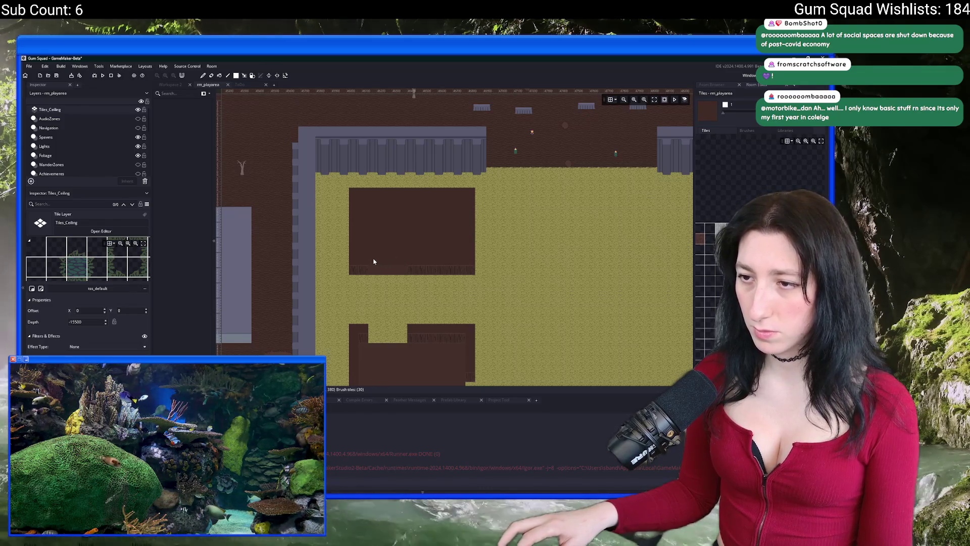
{"action": "key", "text": "F5"}
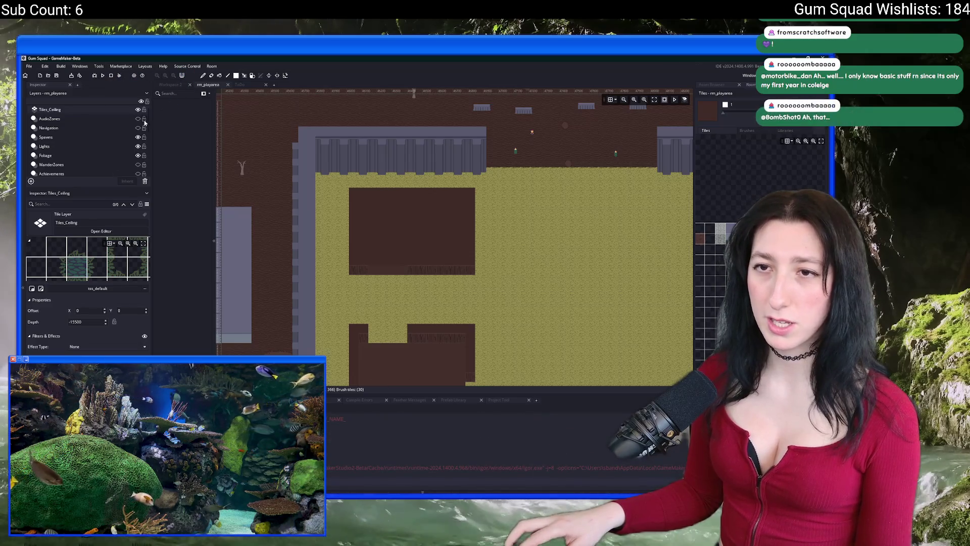
{"action": "scroll", "coordinate": [108, 147], "scroll_direction": "down", "scroll_amount": 2}
Select the Instances_OuterLands1 layer, bring up the assets, and frame the room's top wall
{"action": "left_click", "coordinate": [102, 135]}
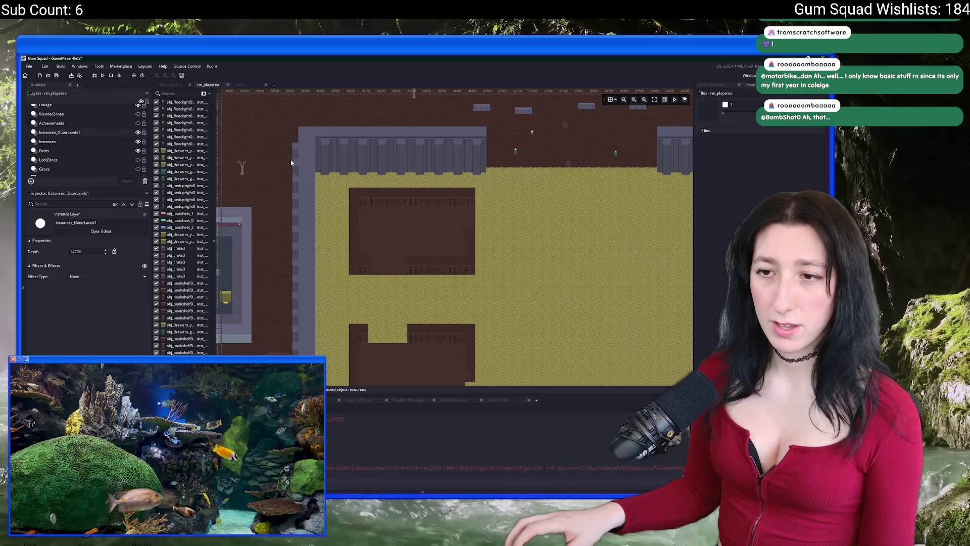
{"action": "scroll", "coordinate": [455, 152], "scroll_direction": "left", "scroll_amount": 3}
{"action": "scroll", "coordinate": [659, 117], "scroll_direction": "up", "scroll_amount": 3}
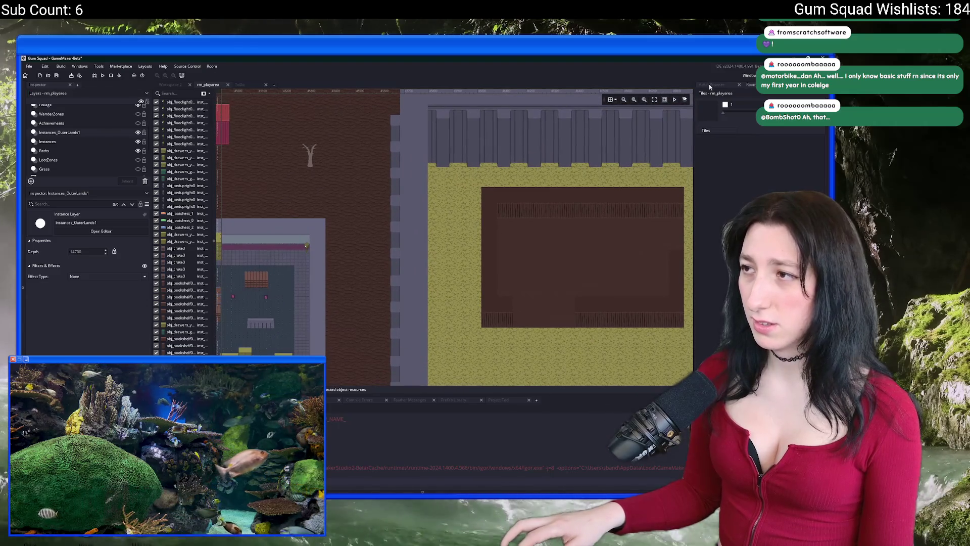
{"action": "left_click", "coordinate": [710, 85]}
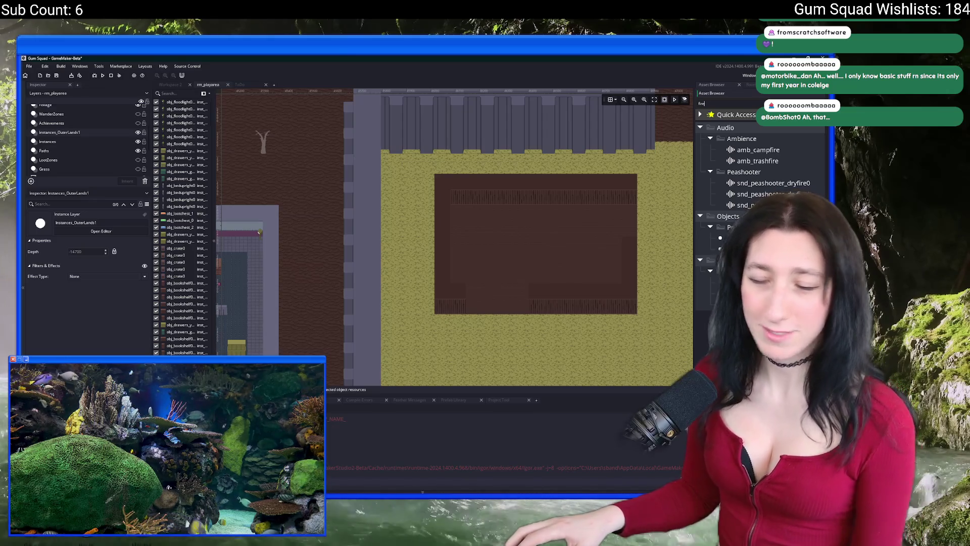
{"action": "scroll", "coordinate": [421, 250], "scroll_direction": "right", "scroll_amount": 3}
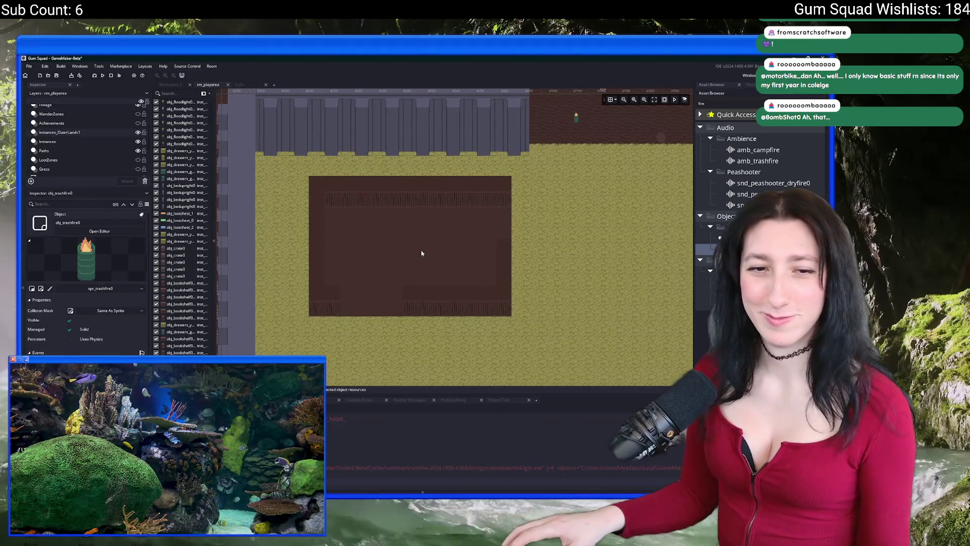
{"action": "left_click_drag", "start_coordinate": [386, 219], "coordinate": [381, 212]}
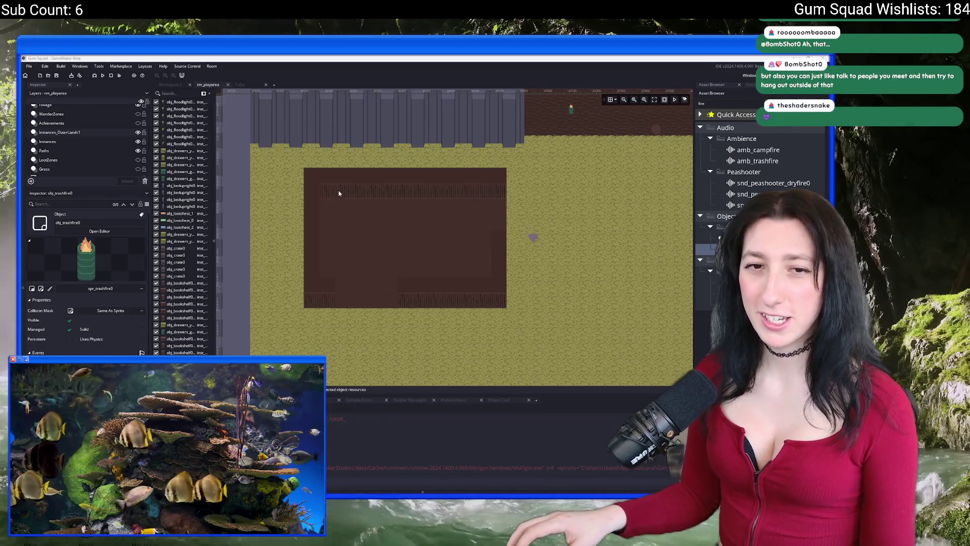
{"action": "left_click_drag", "start_coordinate": [336, 193], "coordinate": [363, 186]}
{"action": "scroll", "coordinate": [362, 186], "scroll_direction": "up", "scroll_amount": 2}
{"action": "scroll", "coordinate": [365, 181], "scroll_direction": "up", "scroll_amount": 1}
Place two burning trash barrels against the top wall
{"action": "left_click", "coordinate": [340, 232], "text": "alt"}
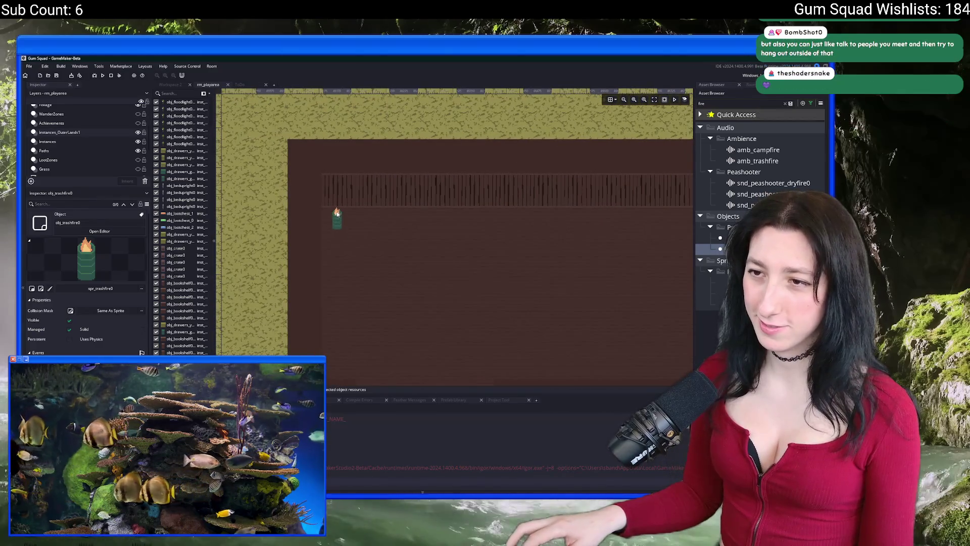
{"action": "left_click_drag", "start_coordinate": [340, 231], "coordinate": [335, 205]}
{"action": "left_click_drag", "start_coordinate": [444, 227], "coordinate": [299, 228]}
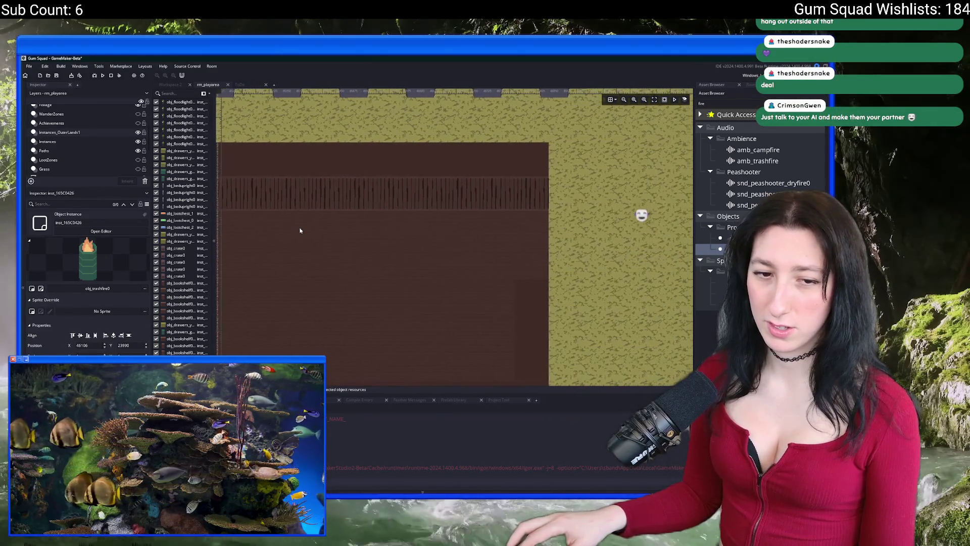
{"action": "left_click", "coordinate": [529, 211], "text": "alt"}
{"action": "left_click_drag", "start_coordinate": [530, 211], "coordinate": [459, 208]}
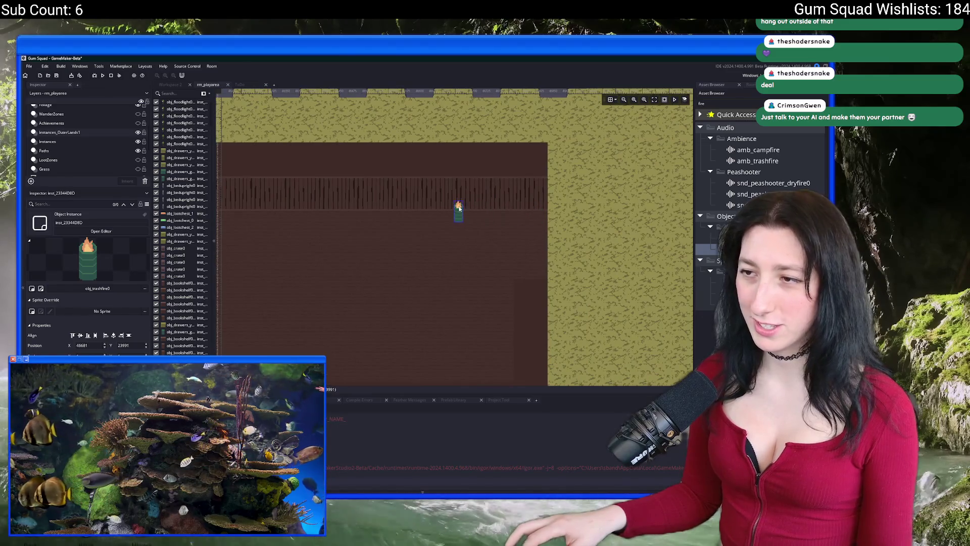
Place a third trash barrel on the bottom wall and run the game with F5
{"action": "scroll", "coordinate": [506, 238], "scroll_direction": "down", "scroll_amount": 3}
{"action": "left_click", "coordinate": [520, 290], "text": "alt"}
{"action": "mouse_move", "coordinate": [510, 289]}
{"action": "left_mouse_down"}
{"action": "mouse_move", "coordinate": [412, 288]}
{"action": "mouse_move", "coordinate": [387, 303]}
{"action": "mouse_move", "coordinate": [388, 327]}
{"action": "left_mouse_up"}
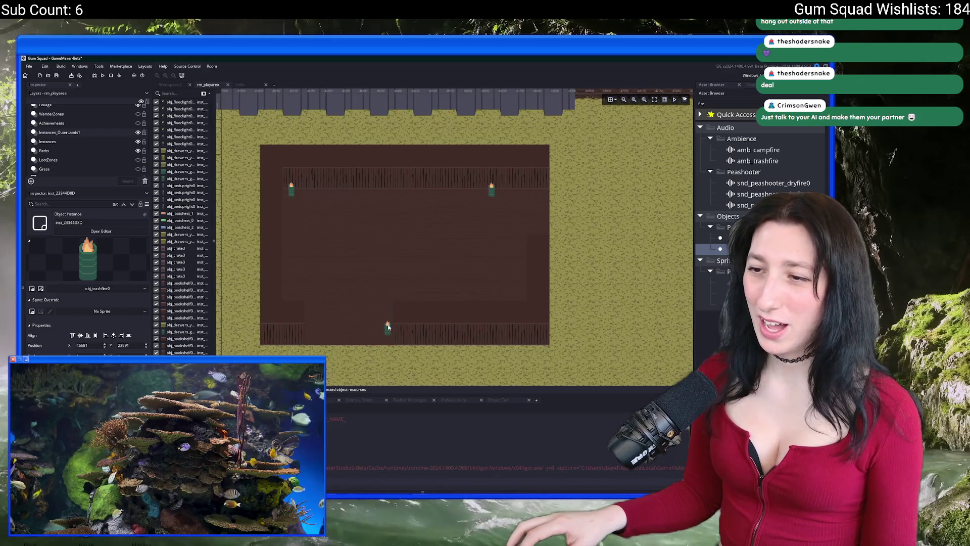
{"action": "scroll", "coordinate": [399, 253], "scroll_direction": "down", "scroll_amount": 2}
{"action": "key", "text": "F5"}
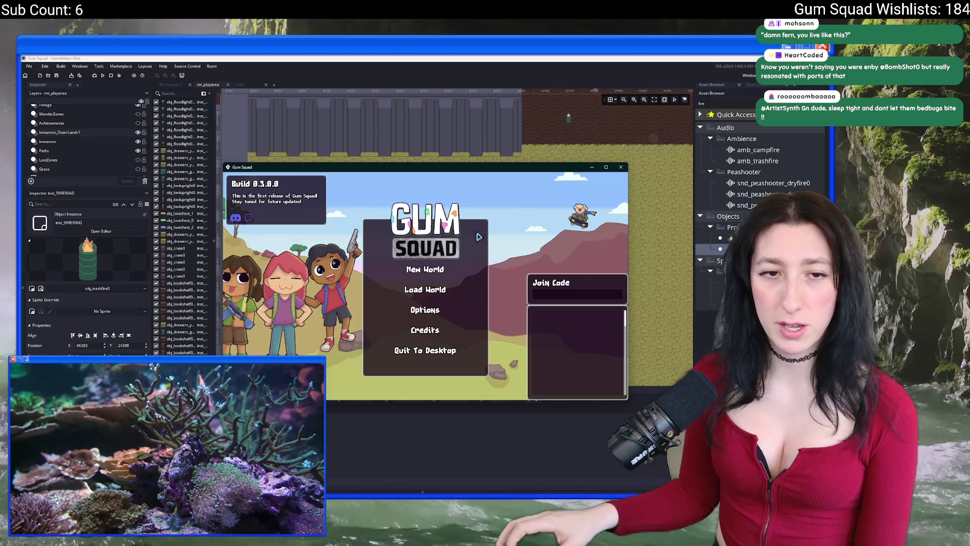
Maximize the game window, start a New World and create a lobby
{"action": "left_click_drag", "start_coordinate": [418, 169], "coordinate": [435, 59]}
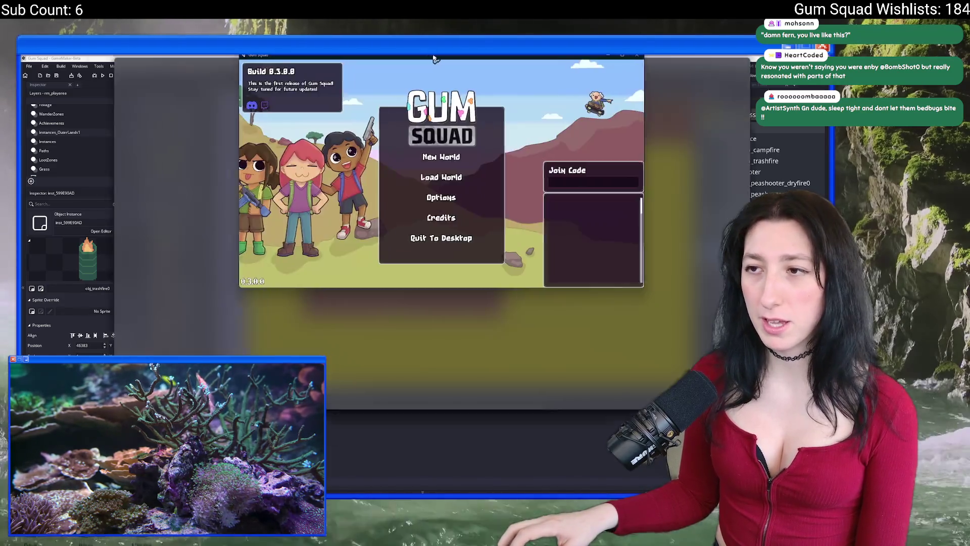
{"action": "double_click", "coordinate": [434, 58]}
{"action": "left_click", "coordinate": [450, 248]}
{"action": "left_click", "coordinate": [427, 372]}
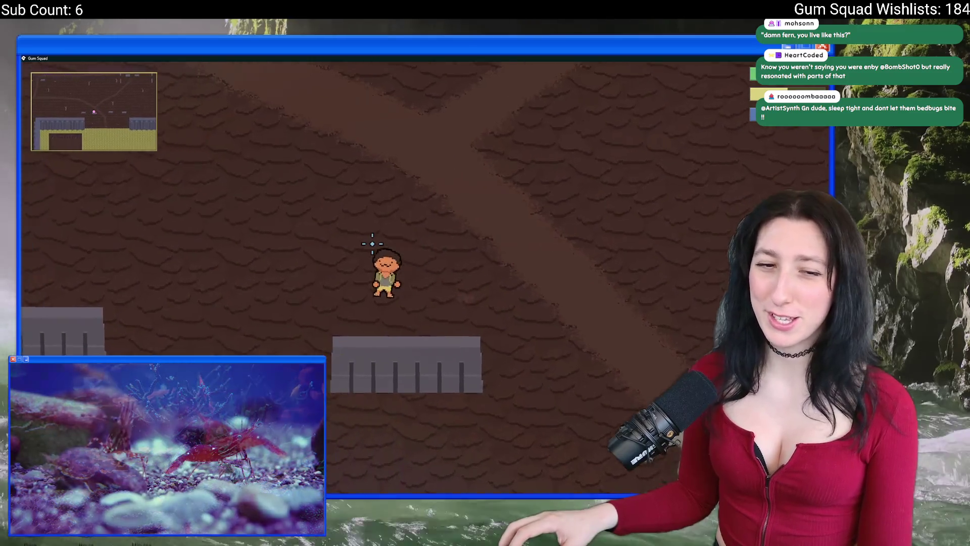
Walk the character with WASD through the brown room past the burning barrels, then quit with Escape
{"action": "key", "text": "s"}
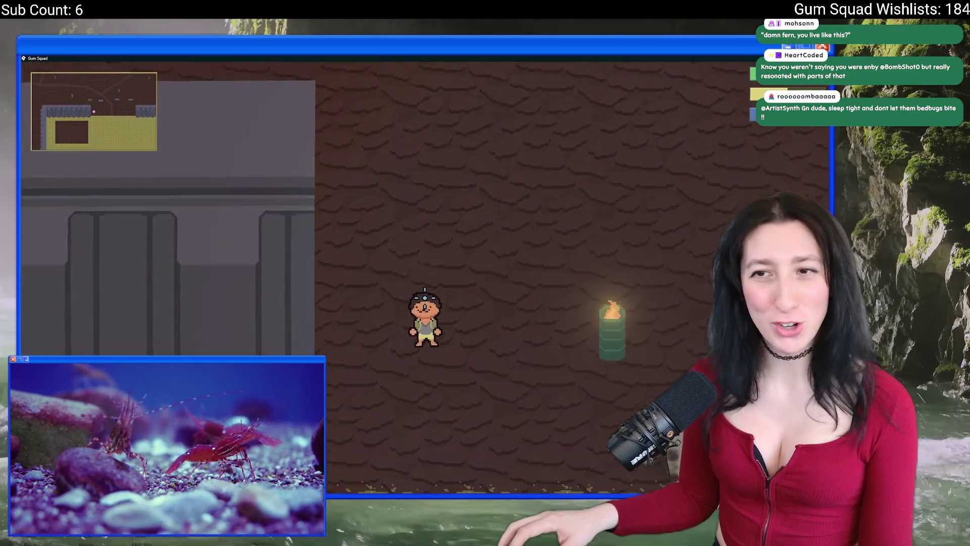
{"action": "key", "text": "d"}
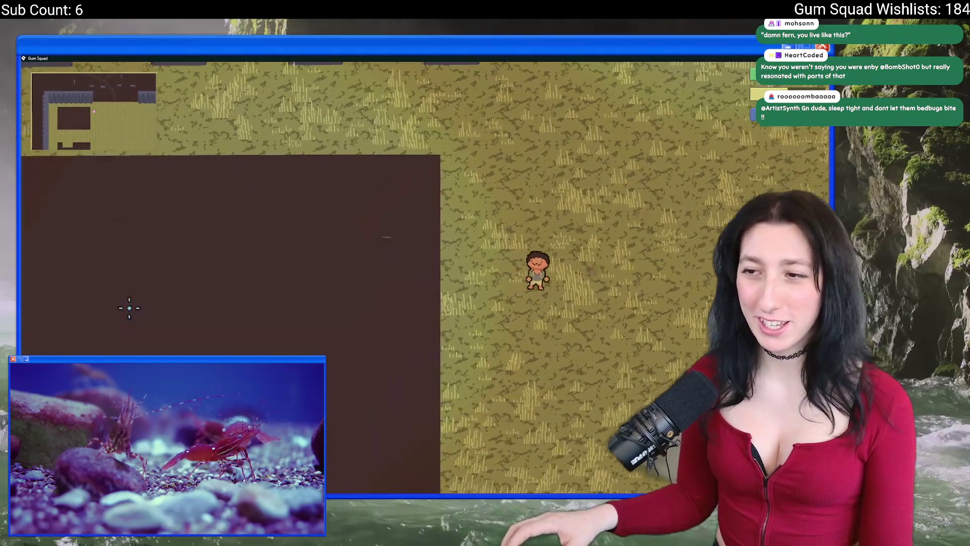
{"action": "key", "text": "w"}
{"action": "key", "text": "a"}
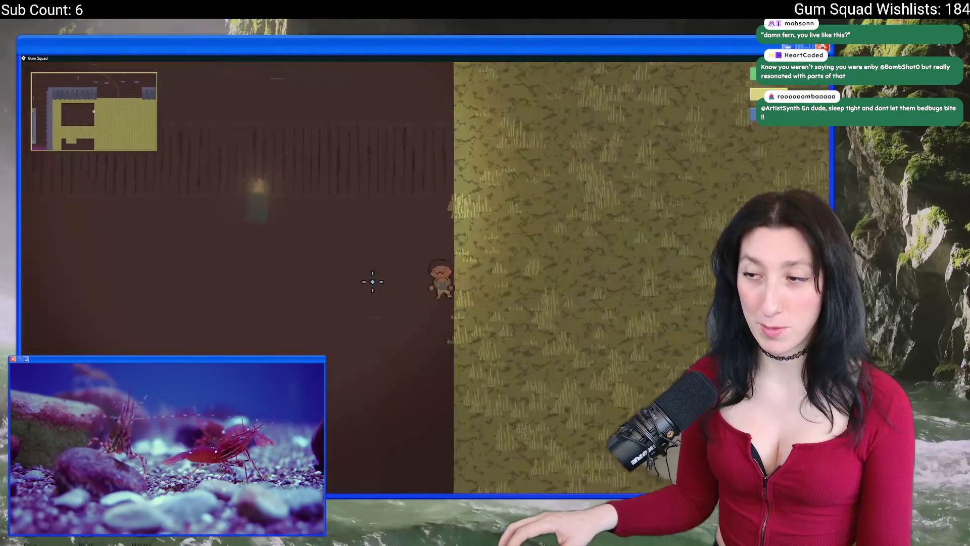
{"action": "key", "text": "s"}
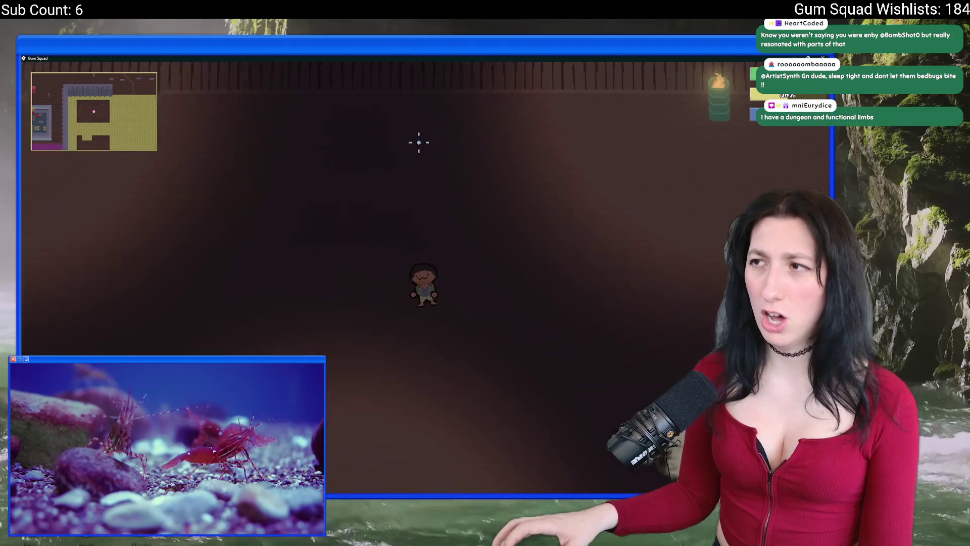
{"action": "key", "text": "a"}
{"action": "key", "text": "w"}
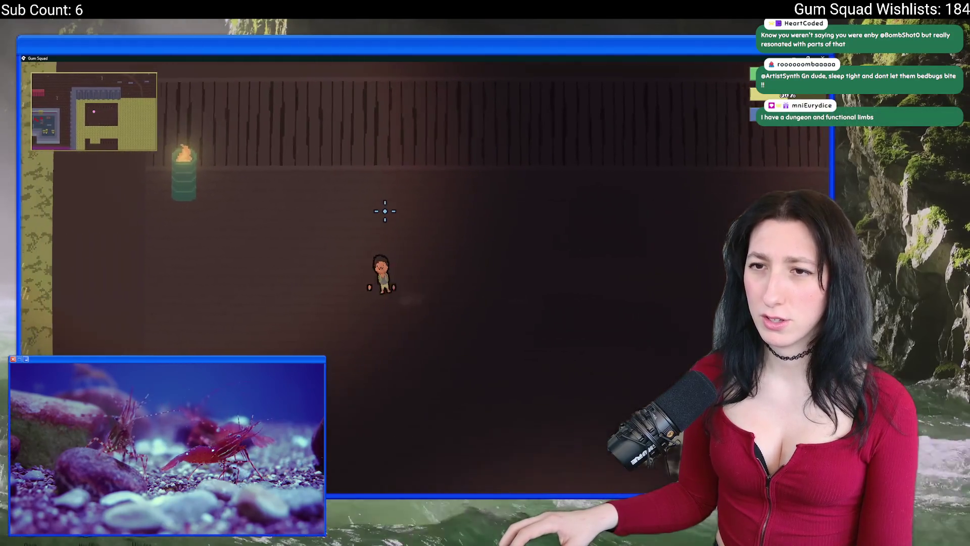
{"action": "key", "text": "w"}
{"action": "key", "text": "a"}
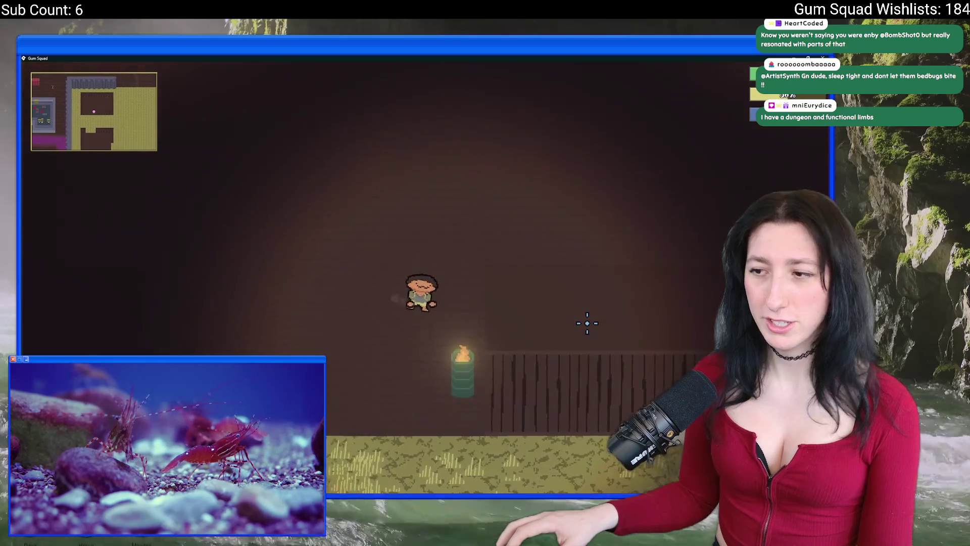
{"action": "key", "text": "w"}
{"action": "key", "text": "a"}
{"action": "key", "text": "Escape"}
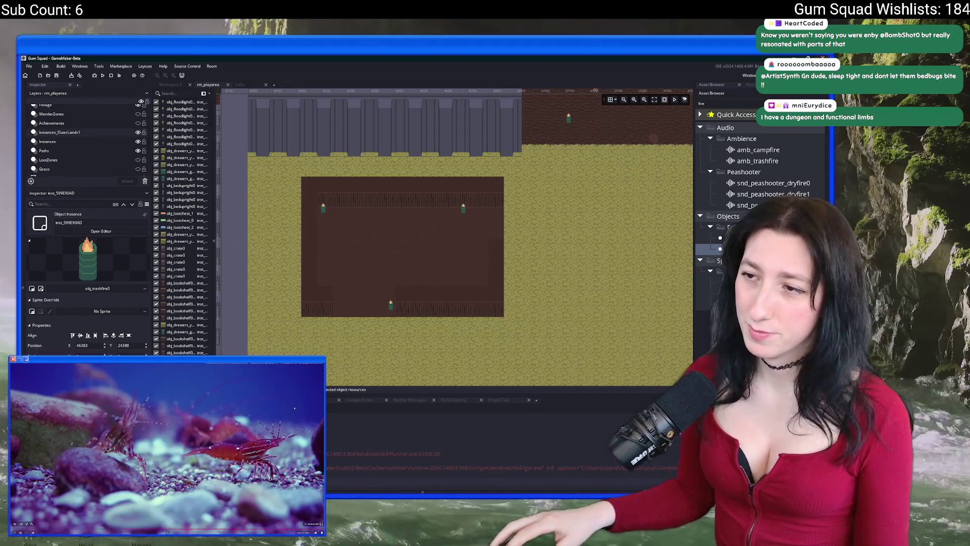
Marquee-select the three trash-barrel instances, clear the selection, and pan to the upper wall
{"action": "left_click_drag", "start_coordinate": [297, 172], "coordinate": [549, 330]}
{"action": "left_click", "coordinate": [451, 282]}
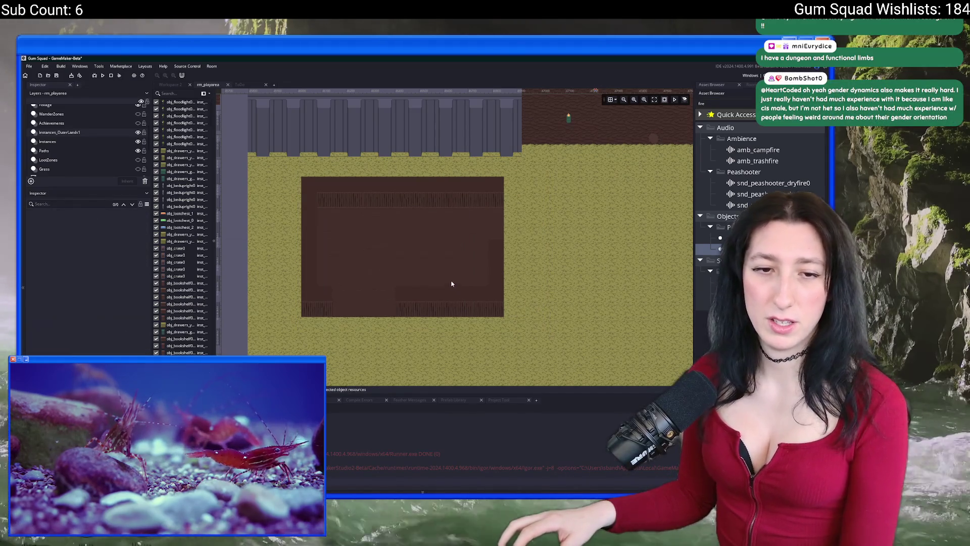
{"action": "scroll", "coordinate": [448, 253], "scroll_direction": "down", "scroll_amount": 3}
{"action": "scroll", "coordinate": [447, 232], "scroll_direction": "down", "scroll_amount": 2}
{"action": "left_click_drag", "start_coordinate": [465, 234], "coordinate": [429, 284]}
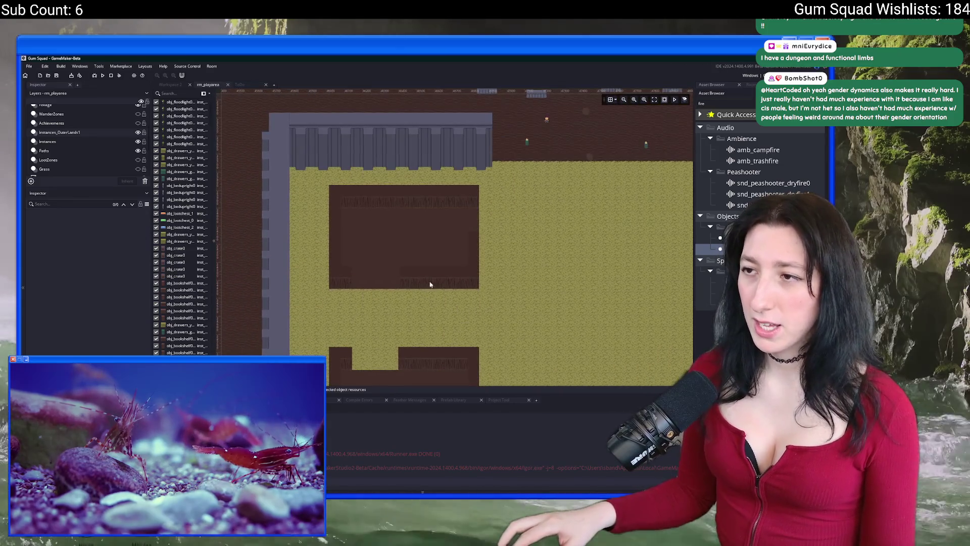
Return to the fire asset search and zoom around the room editor
{"action": "left_click", "coordinate": [726, 105]}
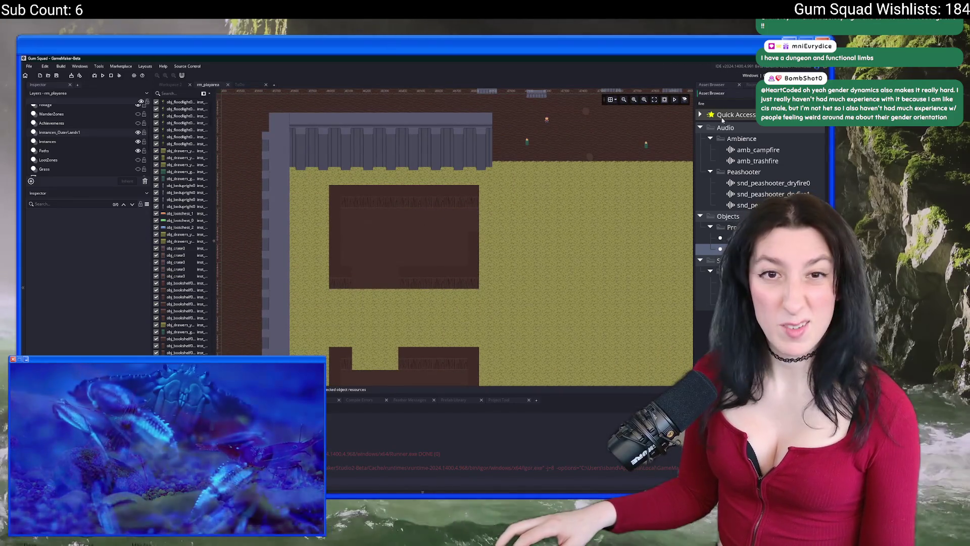
{"action": "scroll", "coordinate": [475, 220], "scroll_direction": "down", "scroll_amount": 5}
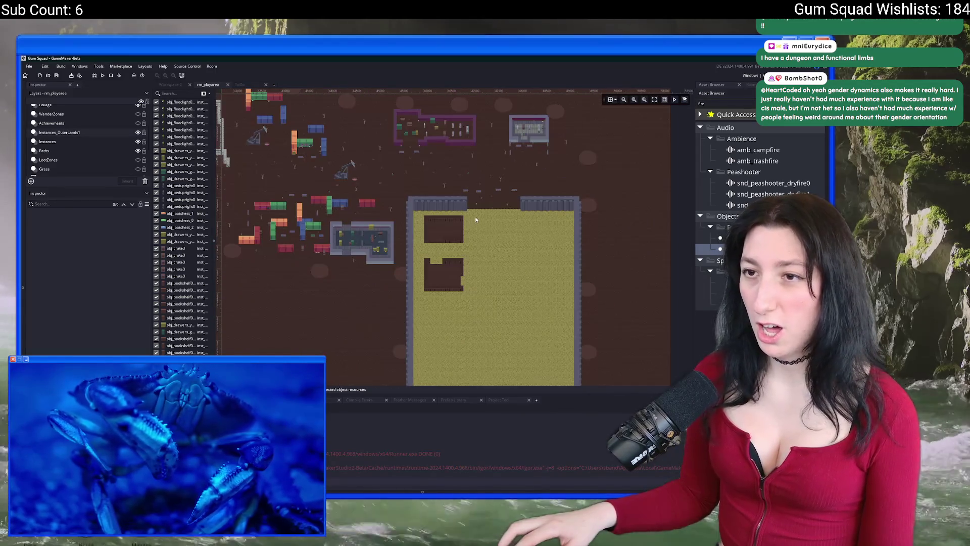
{"action": "scroll", "coordinate": [475, 220], "scroll_direction": "down", "scroll_amount": 1}
{"action": "scroll", "coordinate": [516, 231], "scroll_direction": "up", "scroll_amount": 2}
{"action": "scroll", "coordinate": [515, 231], "scroll_direction": "up", "scroll_amount": 2}
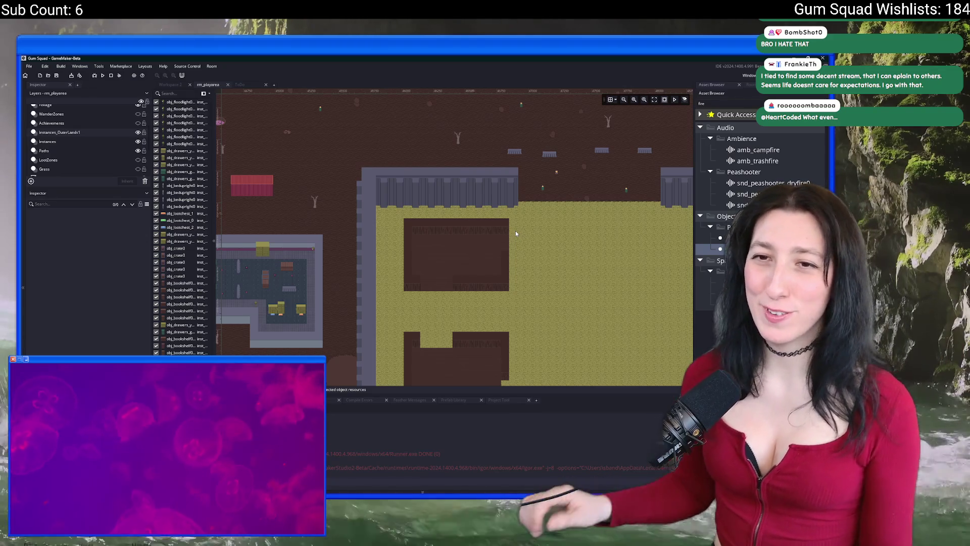
On Tiles_Walls, erase the wall tiles at the brown building's top-left
{"action": "left_click_drag", "start_coordinate": [459, 258], "coordinate": [409, 183]}
{"action": "scroll", "coordinate": [409, 182], "scroll_direction": "up", "scroll_amount": 2}
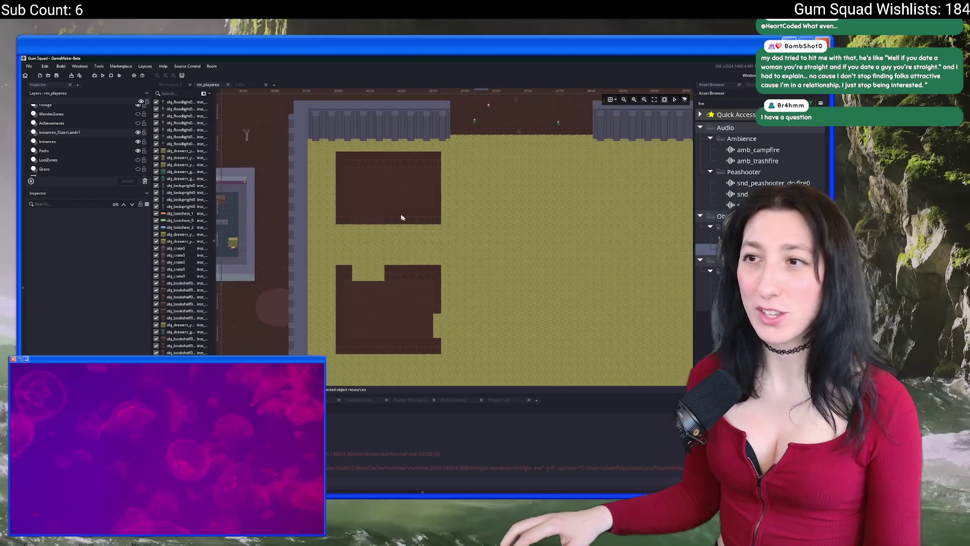
{"action": "scroll", "coordinate": [85, 149], "scroll_direction": "down", "scroll_amount": 3}
{"action": "left_click", "coordinate": [50, 126]}
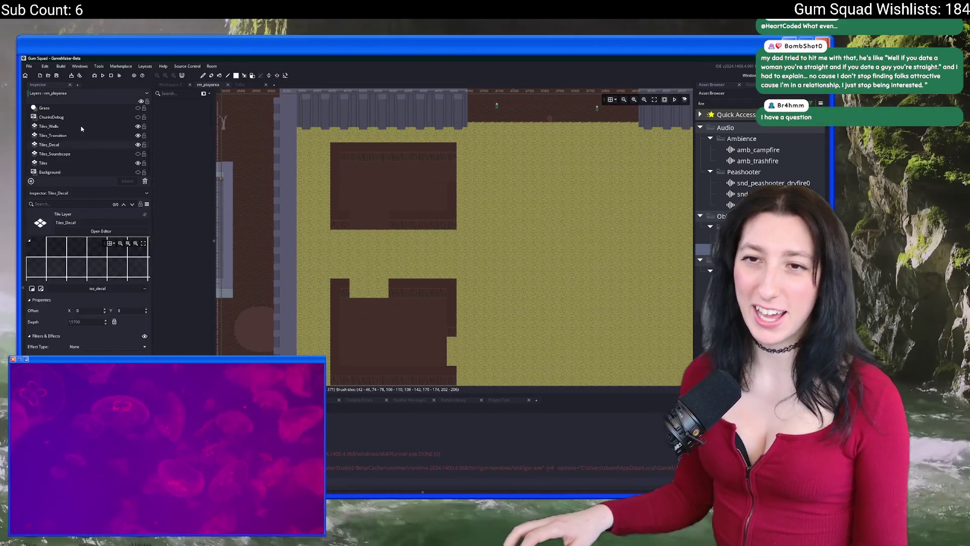
{"action": "scroll", "coordinate": [331, 174], "scroll_direction": "up", "scroll_amount": 2}
{"action": "mouse_move", "coordinate": [340, 143]}
{"action": "left_mouse_down"}
{"action": "mouse_move", "coordinate": [427, 206]}
{"action": "mouse_move", "coordinate": [548, 250]}
{"action": "left_mouse_up"}
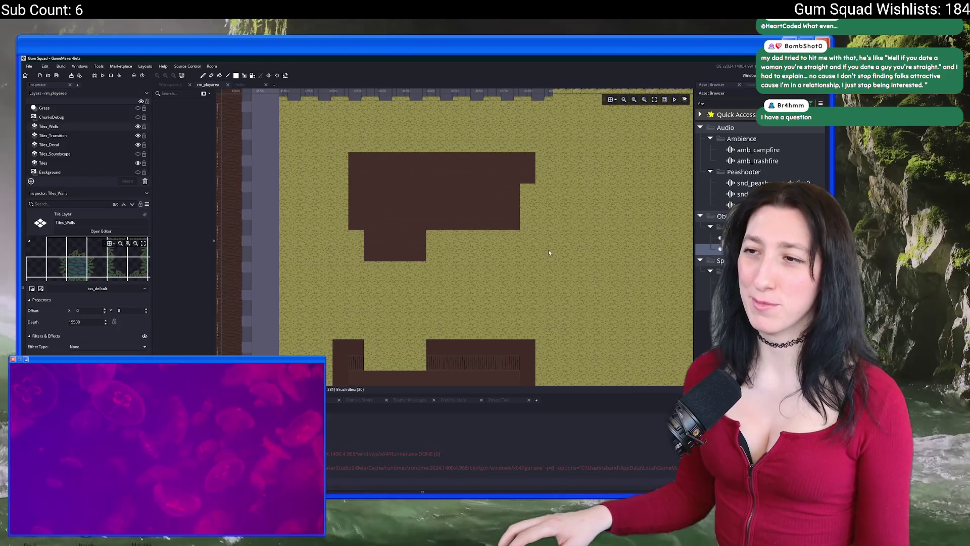
Select Tiles_Ceiling and toggle its visibility on and back off
{"action": "scroll", "coordinate": [529, 243], "scroll_direction": "down", "scroll_amount": 2}
{"action": "scroll", "coordinate": [471, 140], "scroll_direction": "up", "scroll_amount": 3}
{"action": "scroll", "coordinate": [86, 137], "scroll_direction": "up", "scroll_amount": 3}
{"action": "left_click", "coordinate": [122, 111]}
{"action": "left_click", "coordinate": [138, 109]}
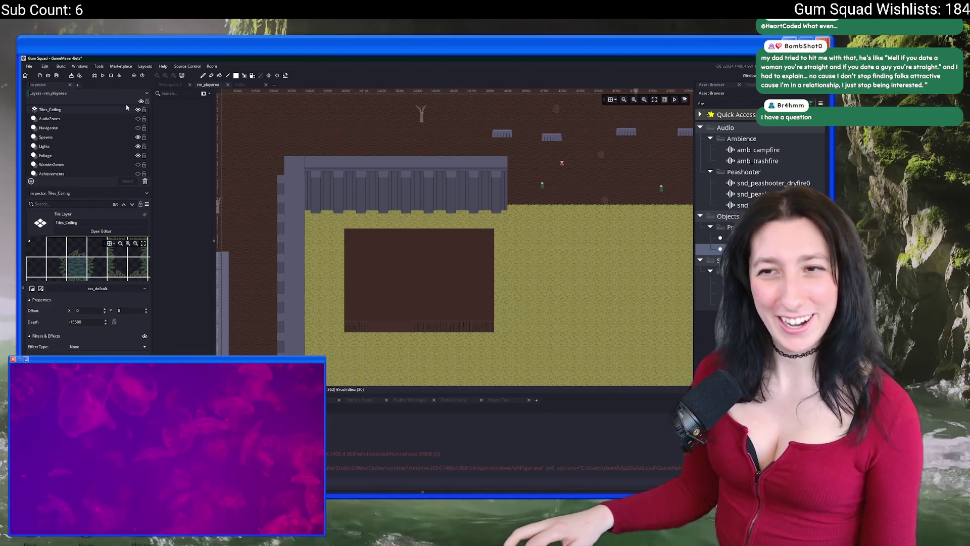
{"action": "left_click", "coordinate": [138, 110]}
Pan and zoom to frame the walled building, then bring up the tileset palette
{"action": "left_click_drag", "start_coordinate": [263, 316], "coordinate": [546, 242]}
{"action": "scroll", "coordinate": [508, 234], "scroll_direction": "down", "scroll_amount": 5}
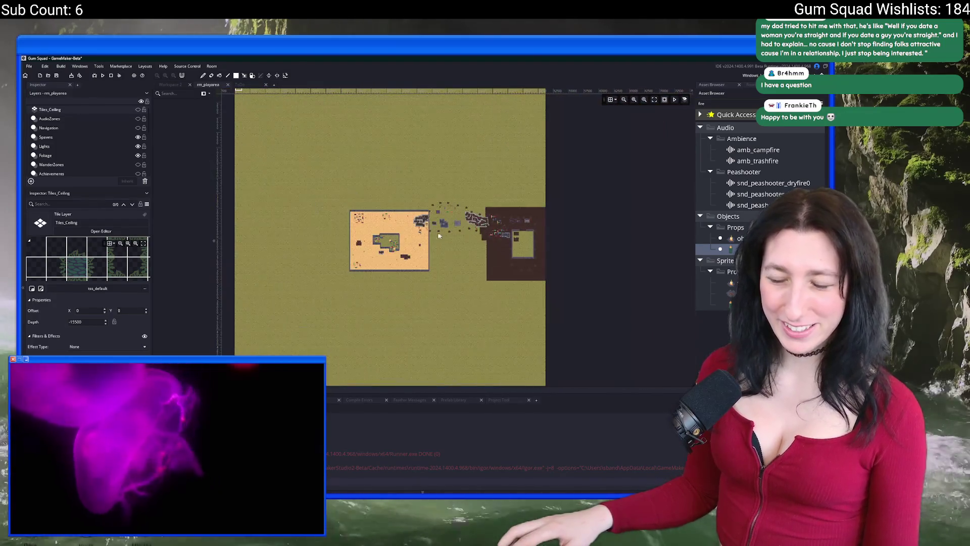
{"action": "scroll", "coordinate": [402, 230], "scroll_direction": "up", "scroll_amount": 4}
{"action": "scroll", "coordinate": [401, 229], "scroll_direction": "up", "scroll_amount": 2}
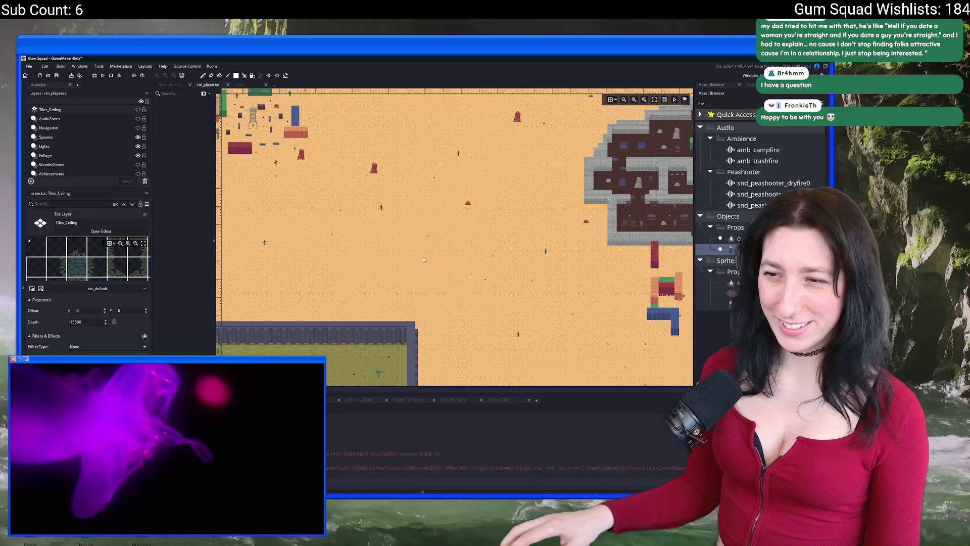
{"action": "scroll", "coordinate": [465, 228], "scroll_direction": "up", "scroll_amount": 3}
{"action": "left_click_drag", "start_coordinate": [384, 349], "coordinate": [339, 215]}
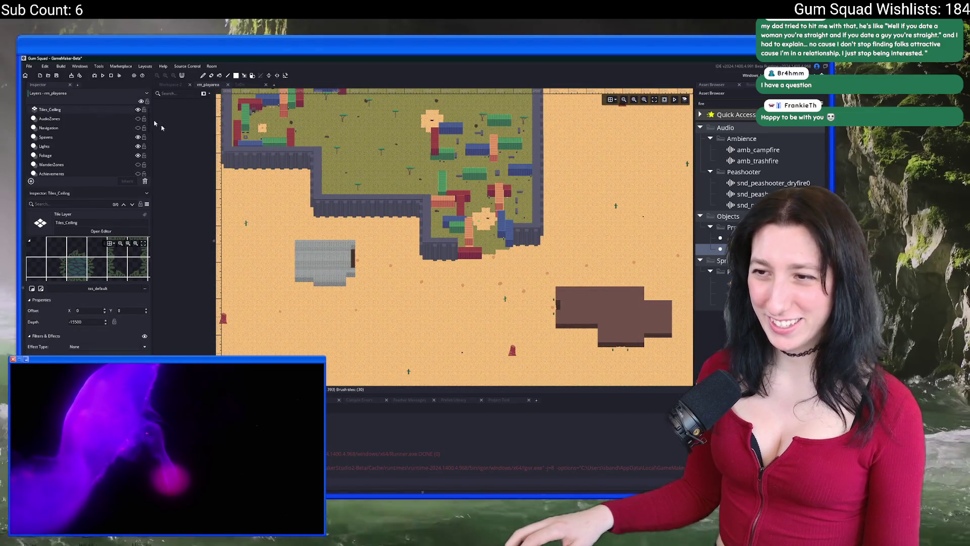
{"action": "scroll", "coordinate": [442, 225], "scroll_direction": "down", "scroll_amount": 3}
{"action": "scroll", "coordinate": [442, 225], "scroll_direction": "down", "scroll_amount": 2}
{"action": "scroll", "coordinate": [422, 148], "scroll_direction": "up", "scroll_amount": 5}
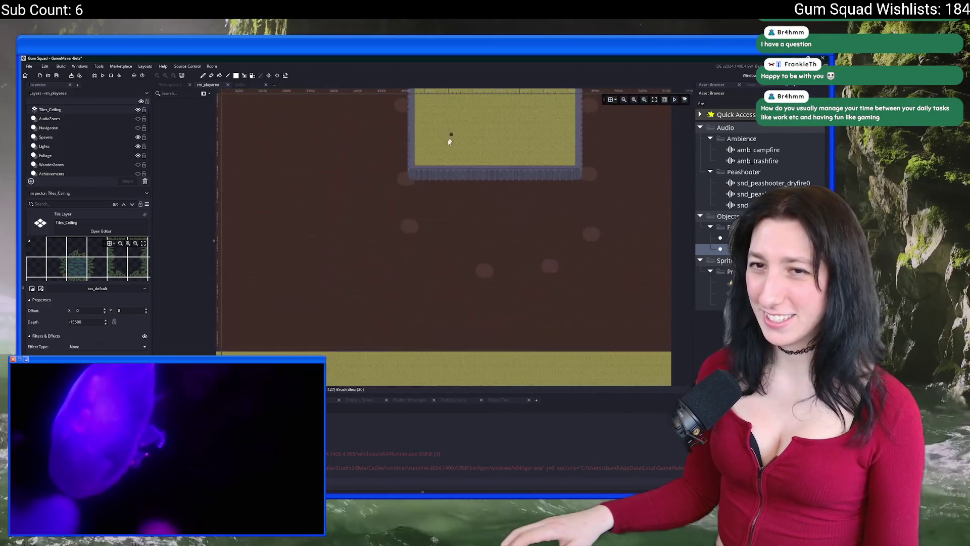
{"action": "scroll", "coordinate": [421, 147], "scroll_direction": "up", "scroll_amount": 6}
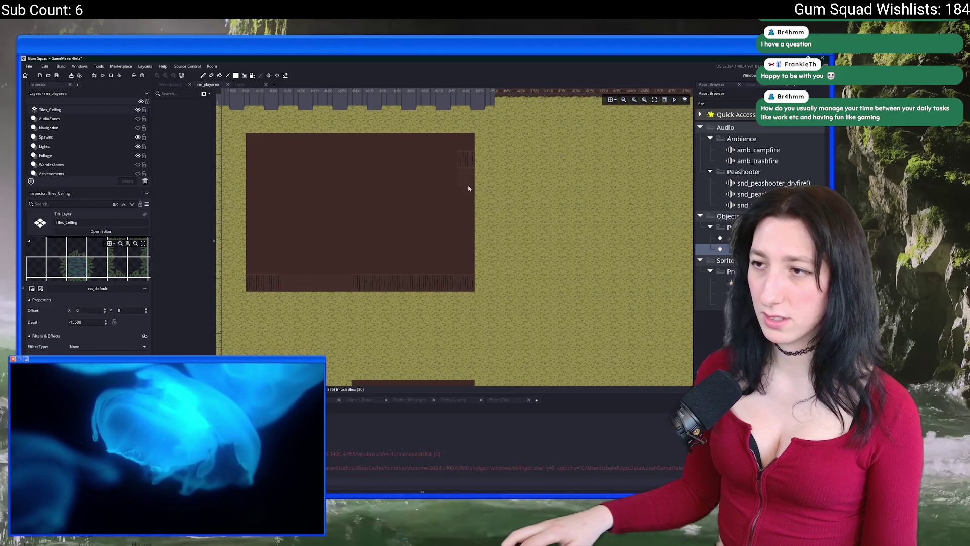
{"action": "scroll", "coordinate": [468, 195], "scroll_direction": "up", "scroll_amount": 2}
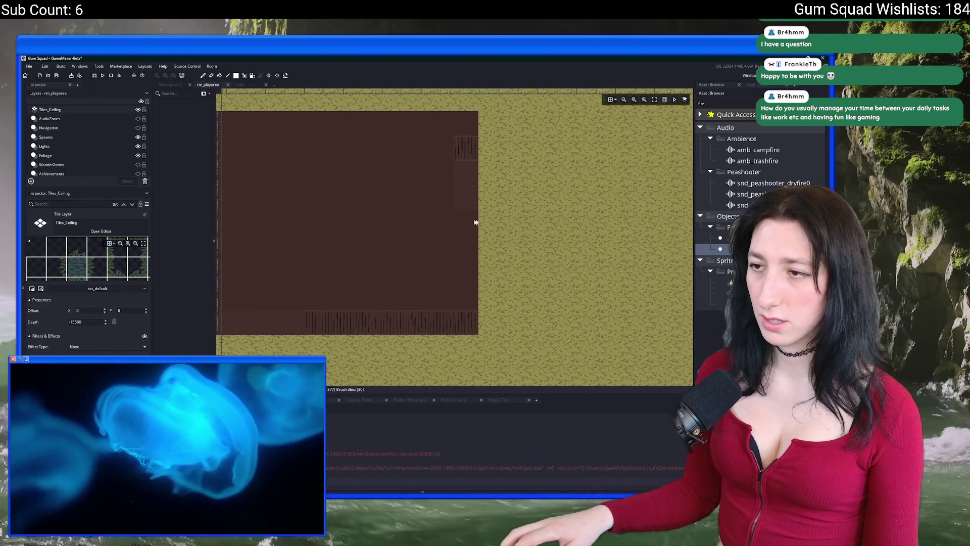
{"action": "scroll", "coordinate": [596, 152], "scroll_direction": "up", "scroll_amount": 2}
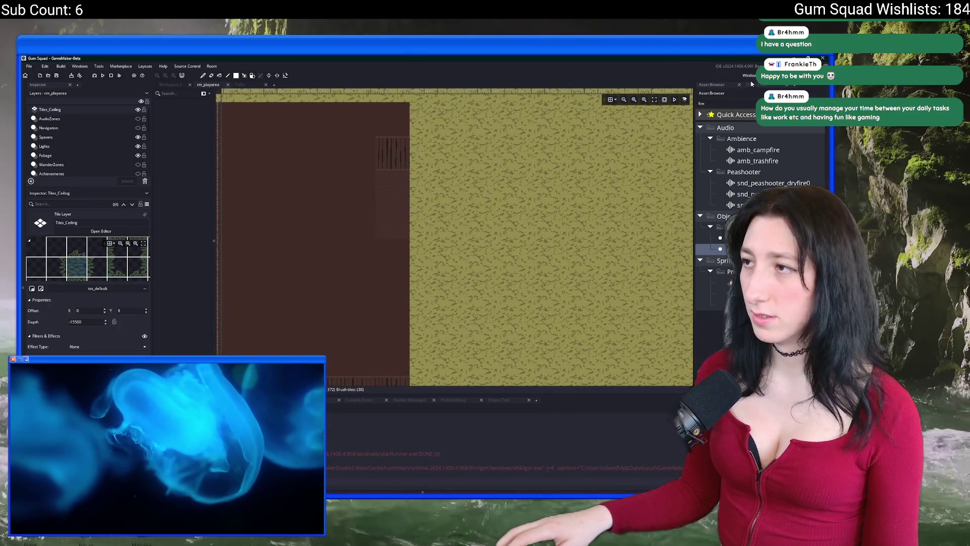
{"action": "left_click", "coordinate": [753, 85]}
{"action": "scroll", "coordinate": [742, 168], "scroll_direction": "down", "scroll_amount": 1}
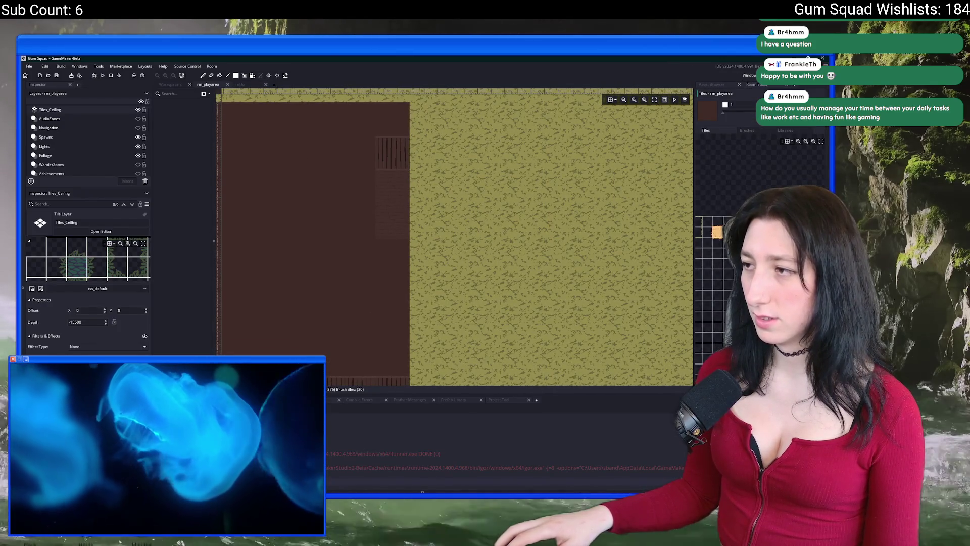
Pick the empty tile as the Tiles_Ceiling brush and zoom to frame the building
{"action": "scroll", "coordinate": [722, 227], "scroll_direction": "left", "scroll_amount": 2}
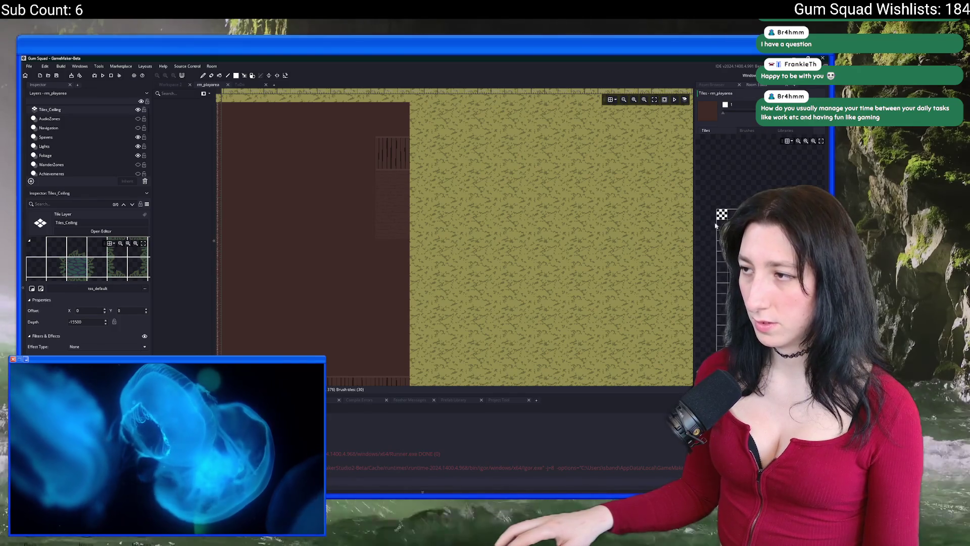
{"action": "left_click", "coordinate": [722, 214]}
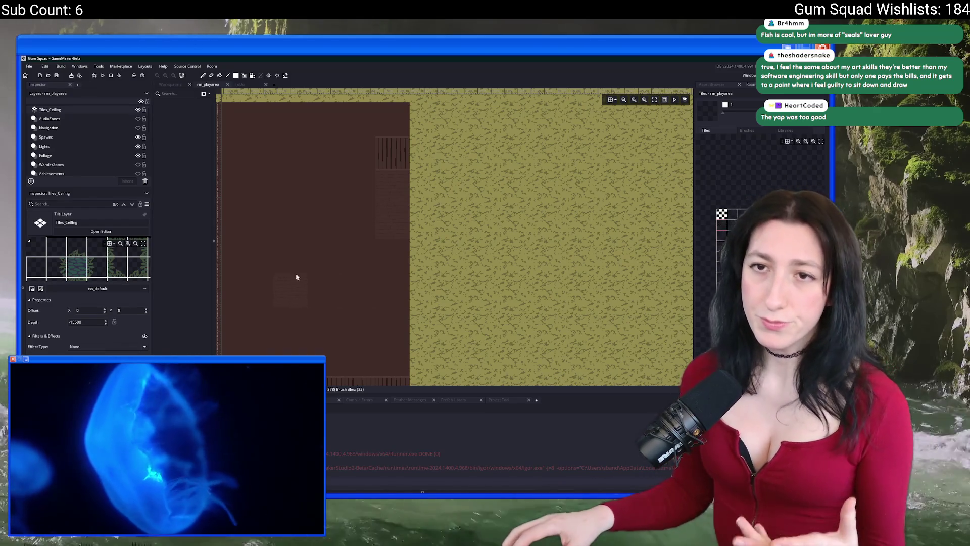
{"action": "scroll", "coordinate": [296, 277], "scroll_direction": "down", "scroll_amount": 10}
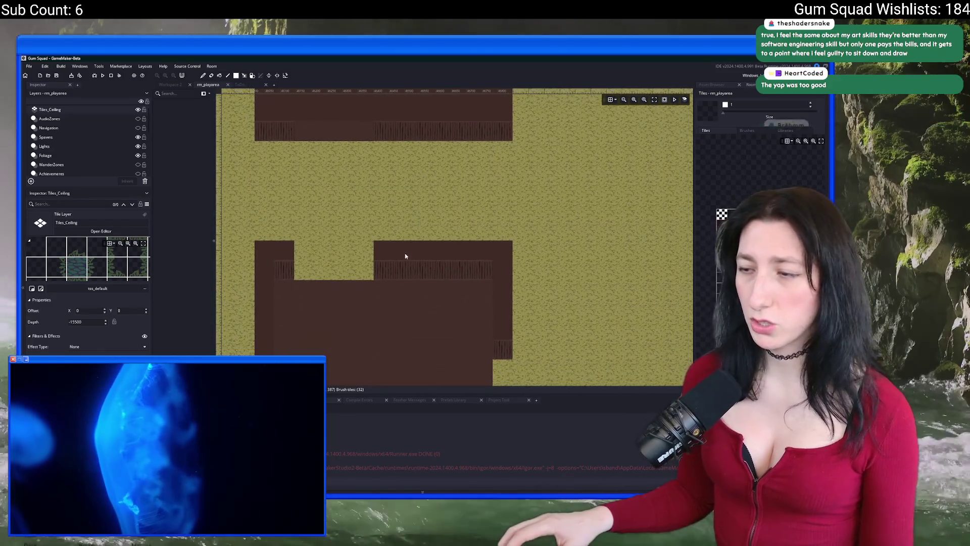
{"action": "scroll", "coordinate": [405, 256], "scroll_direction": "down", "scroll_amount": 3}
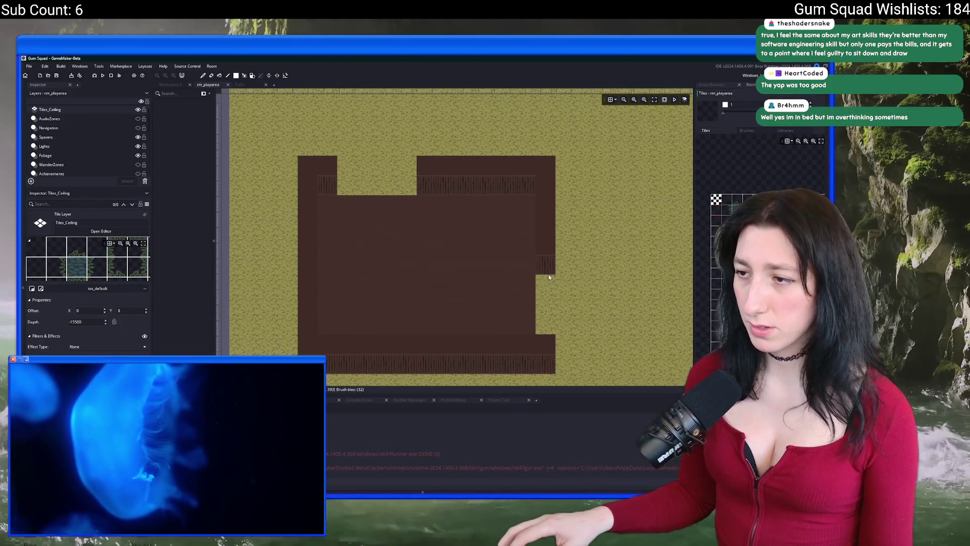
{"action": "scroll", "coordinate": [713, 273], "scroll_direction": "up", "scroll_amount": 2}
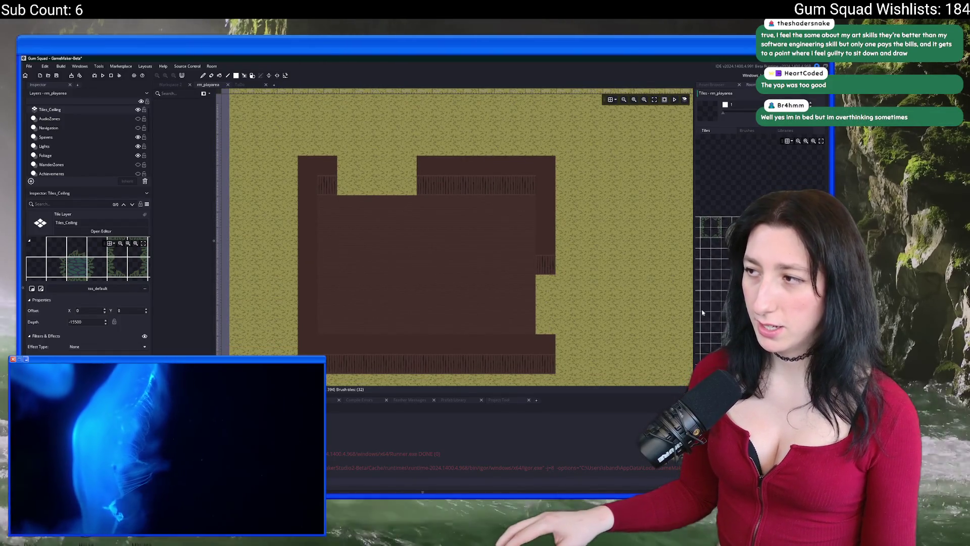
Pick a brown floor tile and paint over the top inner wall strip
{"action": "left_click", "coordinate": [721, 242]}
{"action": "scroll", "coordinate": [720, 242], "scroll_direction": "down", "scroll_amount": 2}
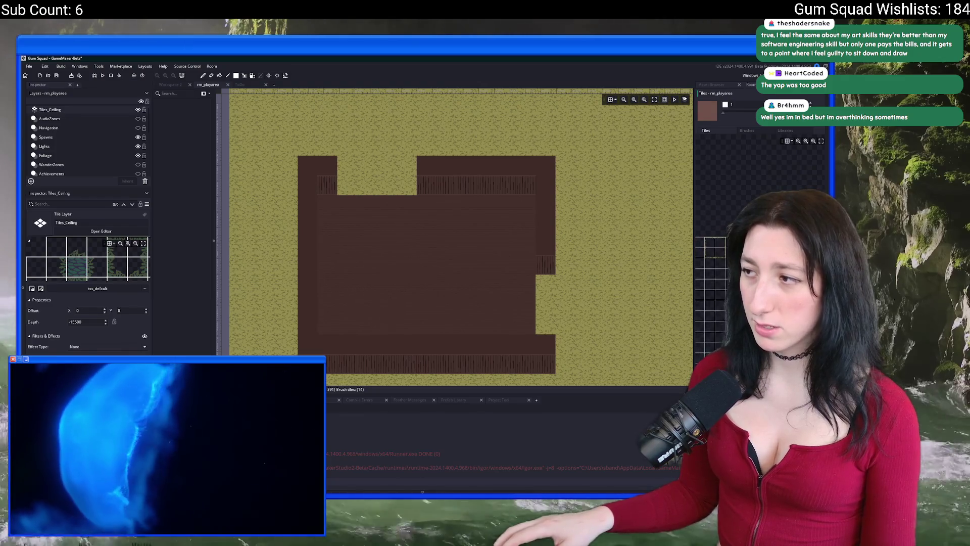
{"action": "left_click", "coordinate": [717, 253]}
{"action": "left_click_drag", "start_coordinate": [325, 183], "coordinate": [526, 187]}
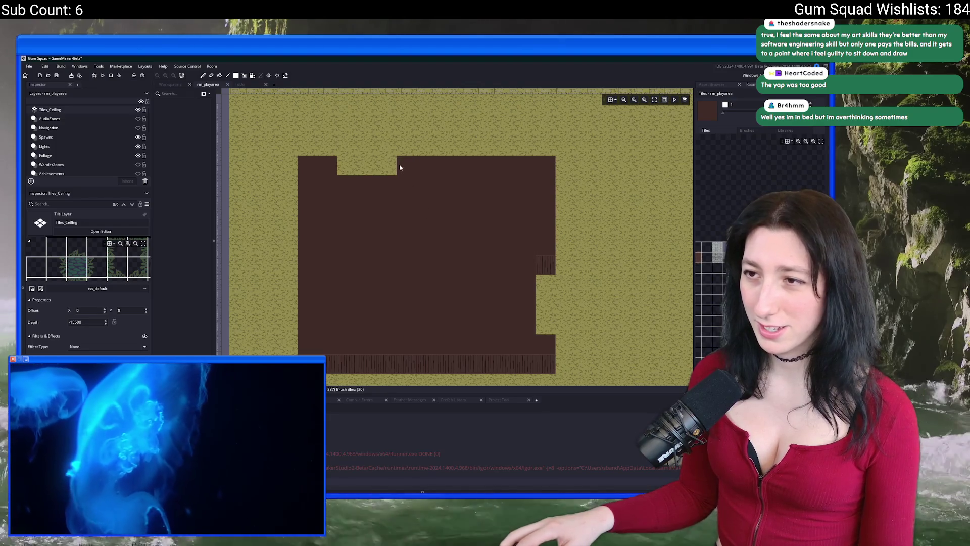
{"action": "scroll", "coordinate": [392, 301], "scroll_direction": "down", "scroll_amount": 5}
{"action": "scroll", "coordinate": [360, 267], "scroll_direction": "down", "scroll_amount": 2}
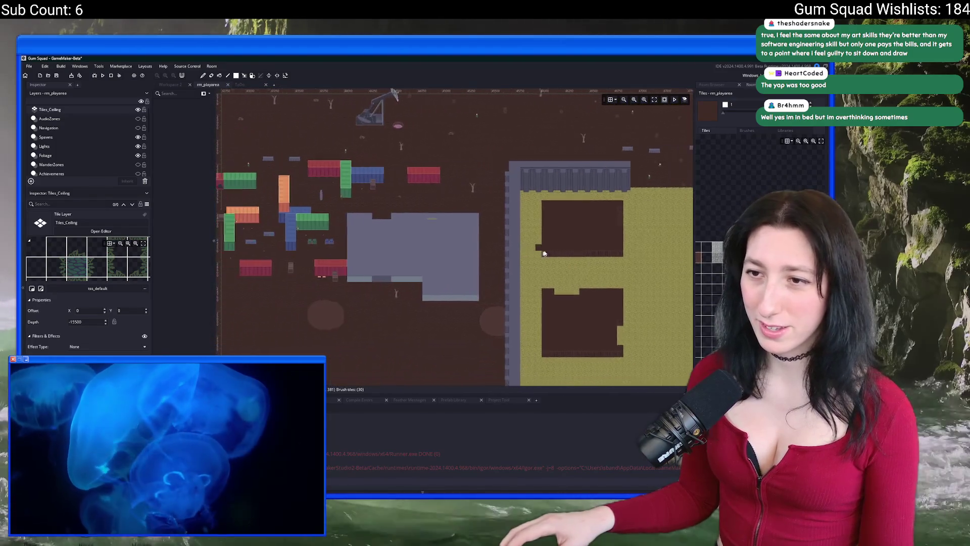
{"action": "scroll", "coordinate": [517, 277], "scroll_direction": "up", "scroll_amount": 6}
{"action": "scroll", "coordinate": [722, 297], "scroll_direction": "down", "scroll_amount": 2}
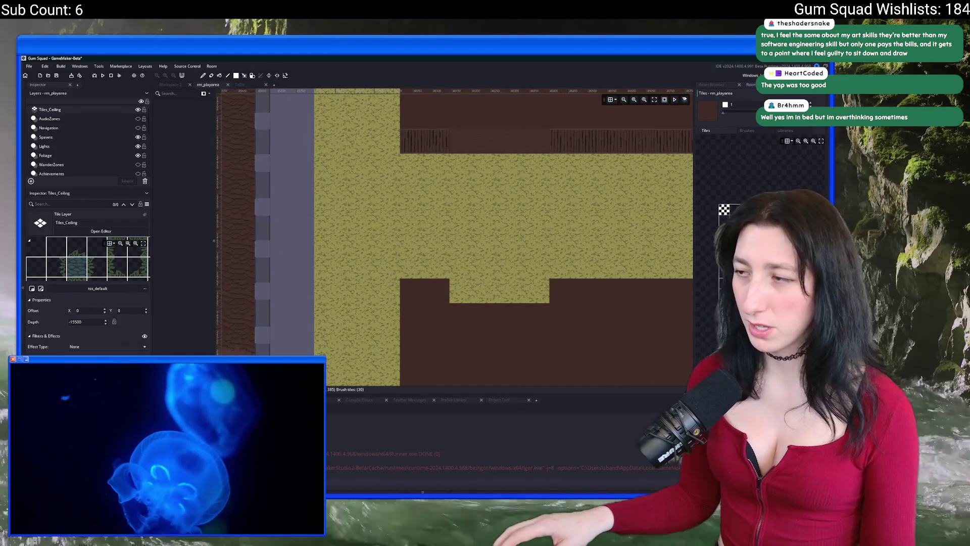
Switch to erasing, hide Tiles_Ceiling, and select the Tiles layer
{"action": "left_click", "coordinate": [728, 209]}
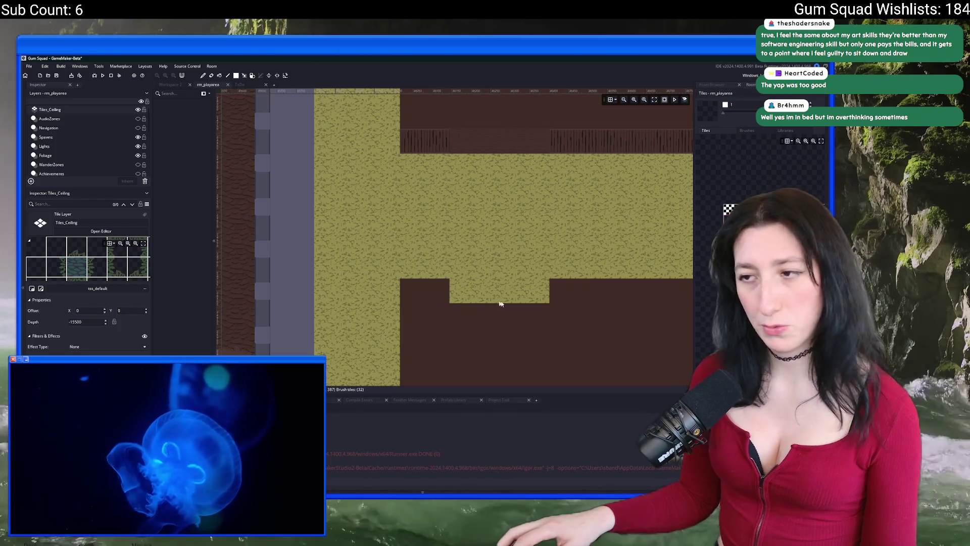
{"action": "left_click", "coordinate": [138, 109]}
{"action": "scroll", "coordinate": [101, 151], "scroll_direction": "down", "scroll_amount": 5}
{"action": "left_click", "coordinate": [50, 162]}
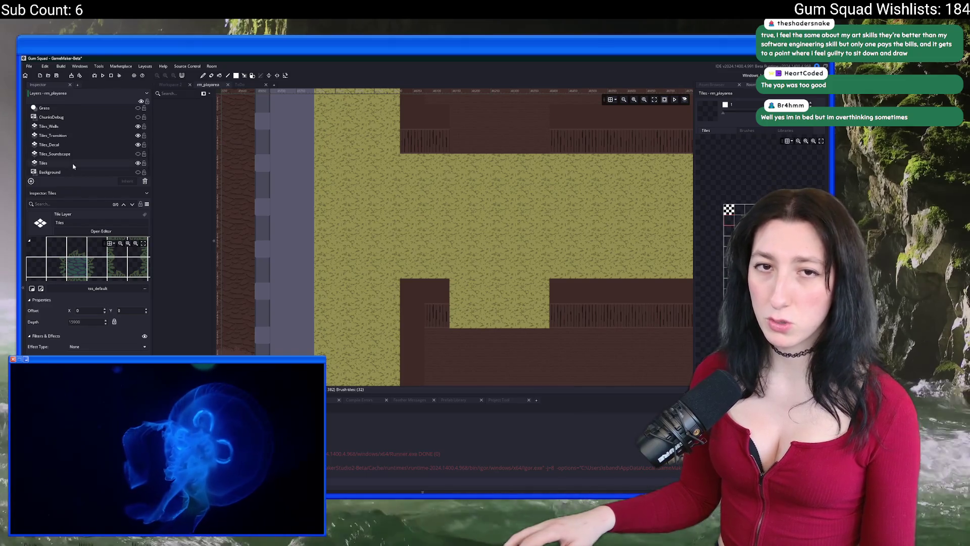
{"action": "left_click_drag", "start_coordinate": [433, 263], "coordinate": [392, 239]}
{"action": "scroll", "coordinate": [697, 197], "scroll_direction": "down", "scroll_amount": 3}
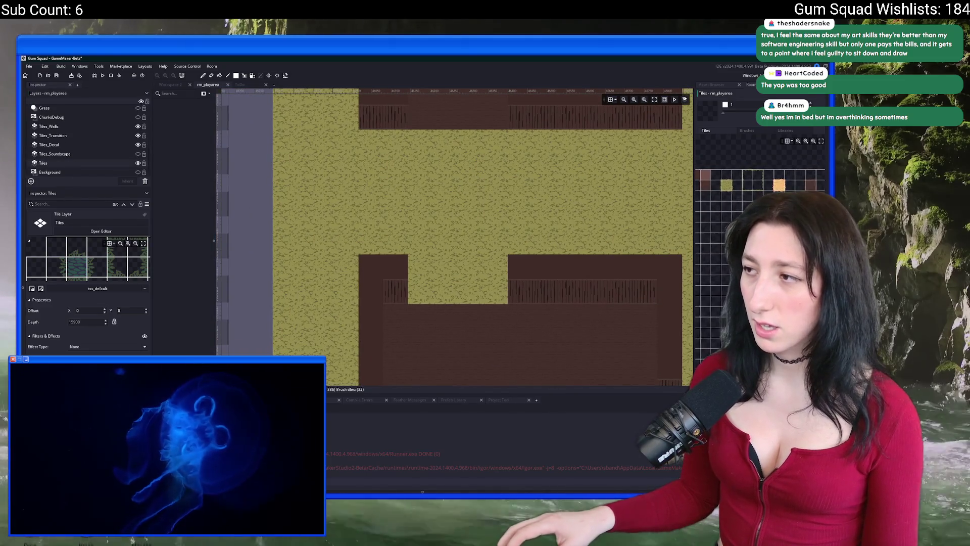
Fill the grass gap and the right-edge notches with the brown floor tile
{"action": "left_click", "coordinate": [766, 178]}
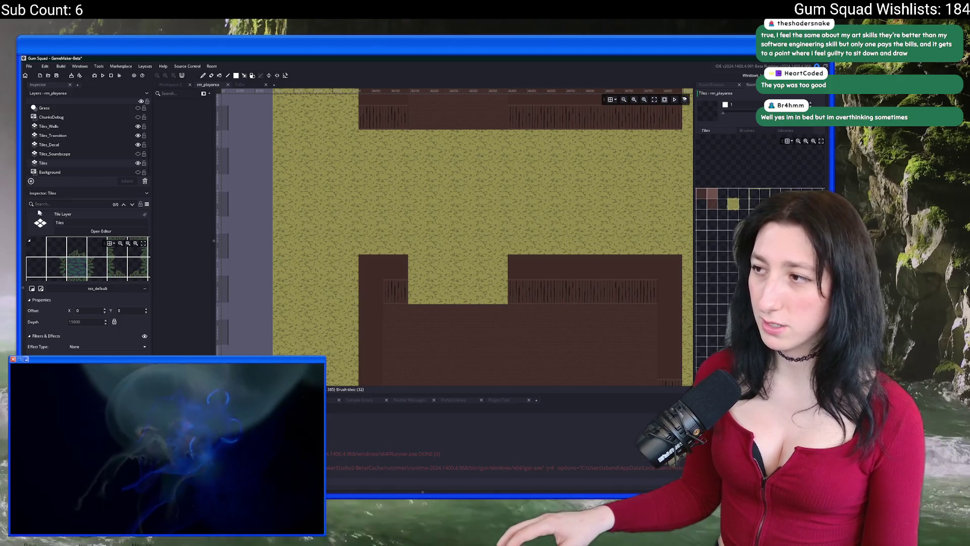
{"action": "mouse_move", "coordinate": [544, 265]}
{"action": "left_mouse_down"}
{"action": "mouse_move", "coordinate": [493, 283]}
{"action": "mouse_move", "coordinate": [396, 283]}
{"action": "mouse_move", "coordinate": [199, 164]}
{"action": "left_mouse_up"}
{"action": "left_click", "coordinate": [465, 309]}
{"action": "left_click_drag", "start_coordinate": [465, 310], "coordinate": [465, 348]}
{"action": "scroll", "coordinate": [451, 277], "scroll_direction": "down", "scroll_amount": 3}
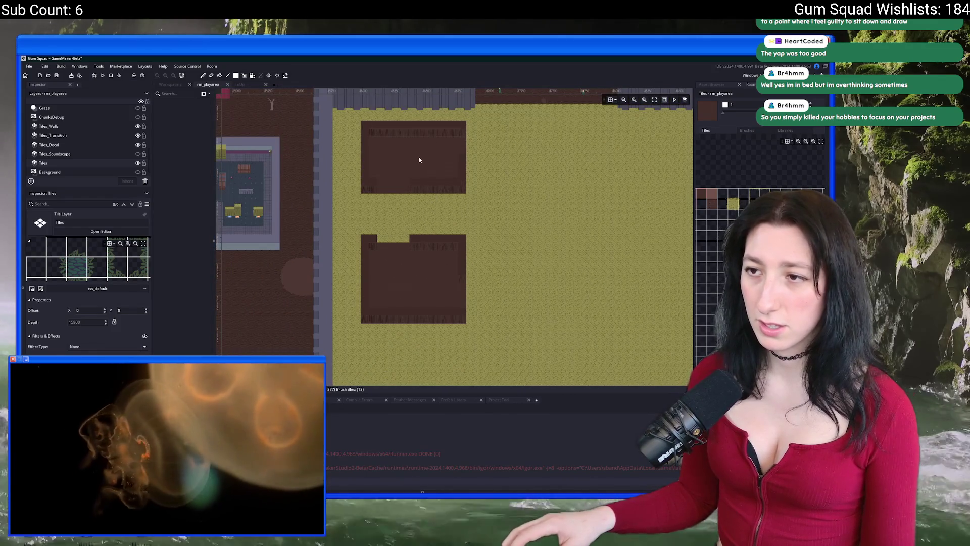
{"action": "mouse_move", "coordinate": [390, 220]}
{"action": "left_mouse_down"}
{"action": "mouse_move", "coordinate": [383, 243]}
{"action": "mouse_move", "coordinate": [462, 248]}
{"action": "mouse_move", "coordinate": [389, 254]}
{"action": "left_mouse_up"}
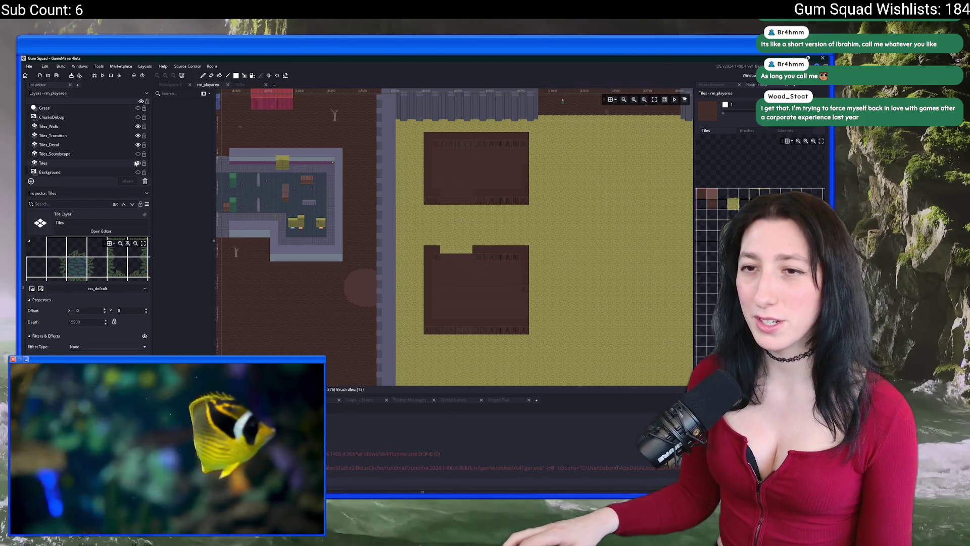
Toggle Tiles_Ceiling visibility repeatedly, then frame the two brown-floored rooms in view
{"action": "scroll", "coordinate": [121, 158], "scroll_direction": "up", "scroll_amount": 5}
{"action": "left_click", "coordinate": [138, 110]}
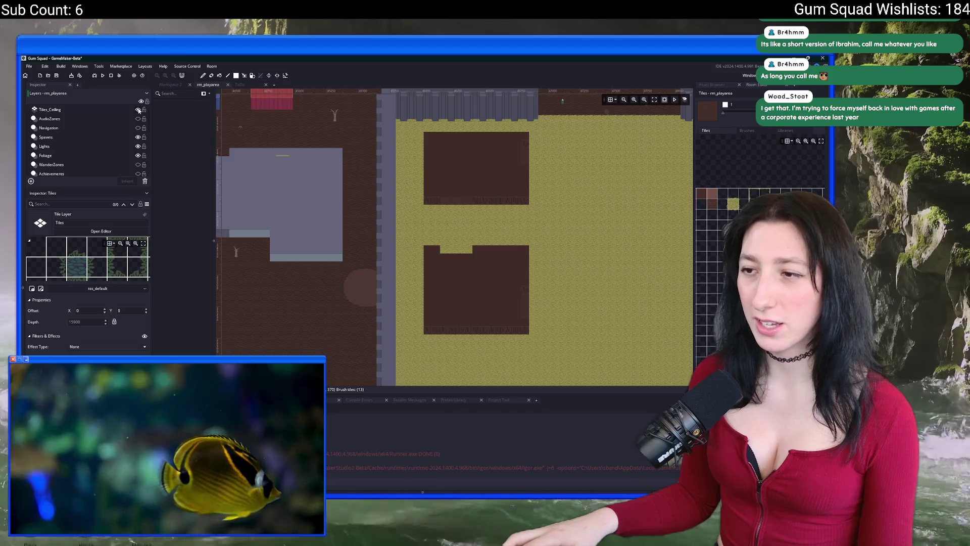
{"action": "left_click", "coordinate": [138, 110]}
{"action": "left_click", "coordinate": [138, 110]}
{"action": "left_click", "coordinate": [138, 110]}
{"action": "left_click", "coordinate": [138, 110]}
{"action": "left_click", "coordinate": [138, 109]}
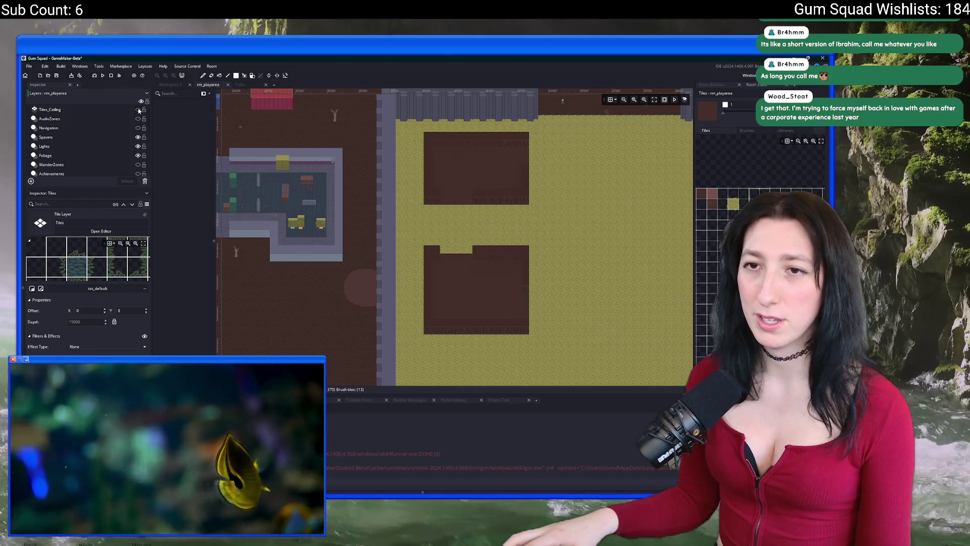
{"action": "scroll", "coordinate": [85, 145], "scroll_direction": "down", "scroll_amount": 5}
{"action": "scroll", "coordinate": [453, 204], "scroll_direction": "right", "scroll_amount": 1}
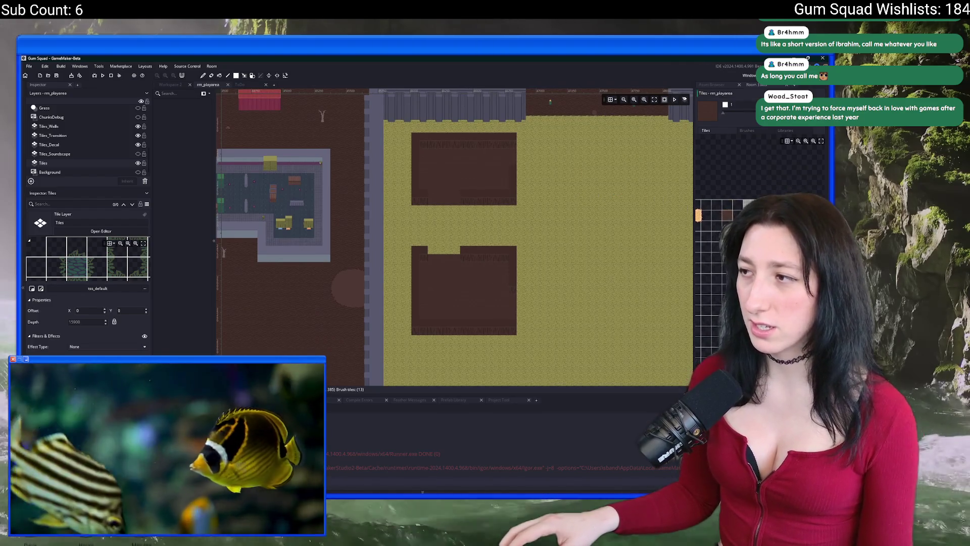
{"action": "left_click_drag", "start_coordinate": [555, 237], "coordinate": [410, 232]}
{"action": "scroll", "coordinate": [302, 162], "scroll_direction": "up", "scroll_amount": 2}
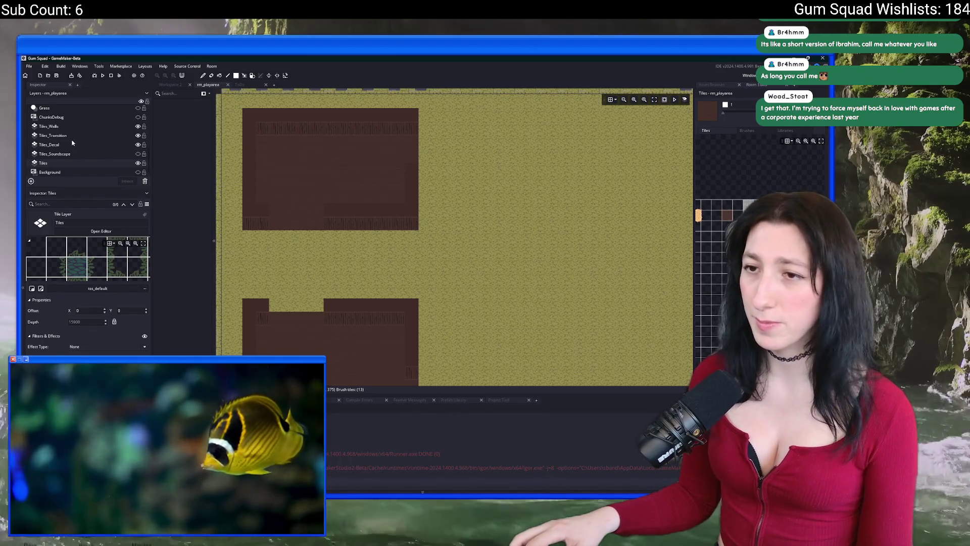
Place a dark brown tile in the room, then undo it
{"action": "left_click", "coordinate": [642, 251]}
{"action": "key", "text": "ctrl+z"}
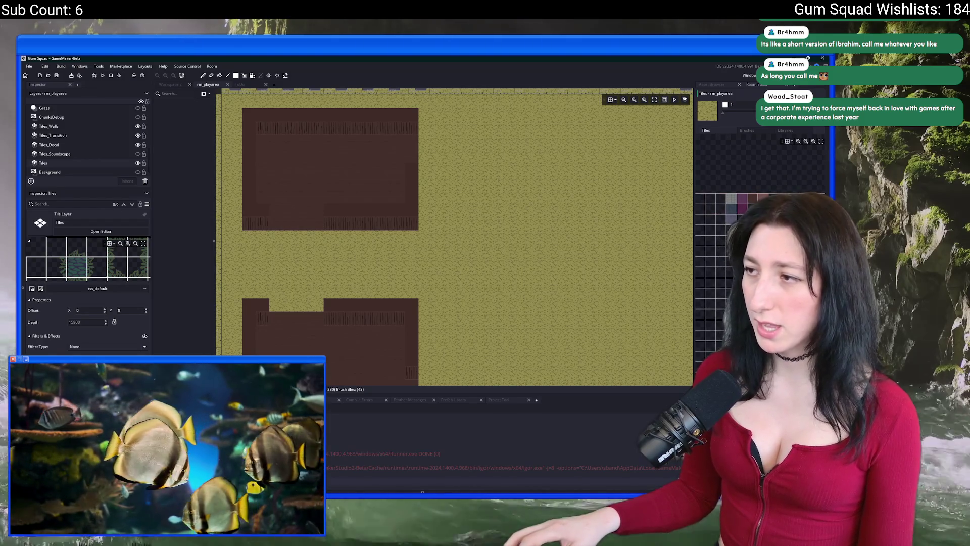
{"action": "scroll", "coordinate": [268, 310], "scroll_direction": "up", "scroll_amount": 3}
{"action": "scroll", "coordinate": [261, 318], "scroll_direction": "up", "scroll_amount": 2}
On the Tiles_Transition layer, paint a row of grass-edge tiles, then undo it
{"action": "left_click", "coordinate": [52, 135]}
{"action": "left_click_drag", "start_coordinate": [282, 326], "coordinate": [414, 318]}
{"action": "scroll", "coordinate": [414, 319], "scroll_direction": "down", "scroll_amount": 2}
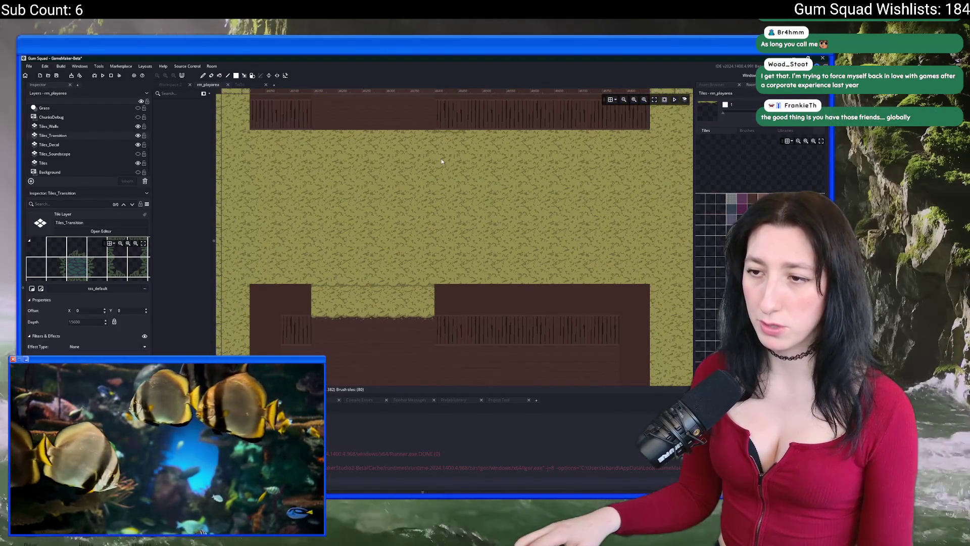
{"action": "key", "text": "ctrl+z"}
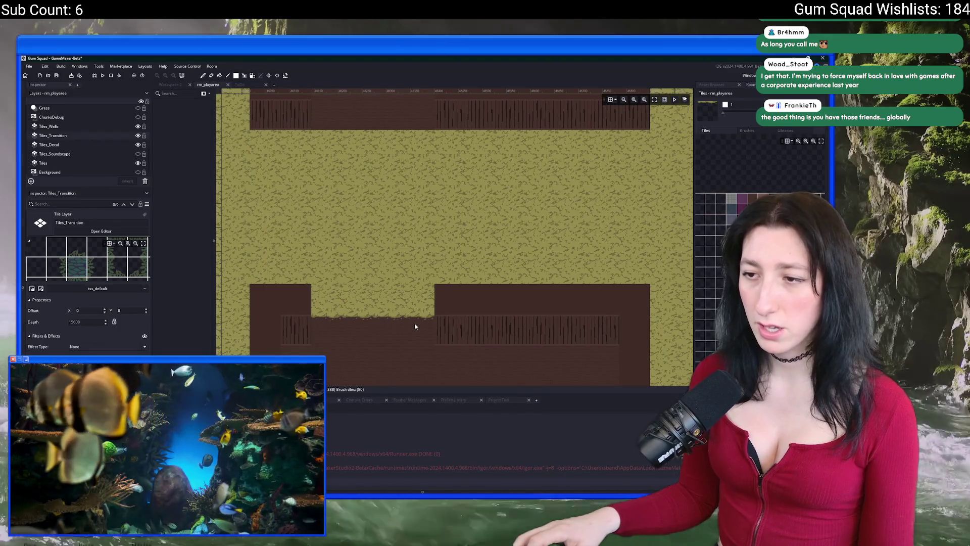
Pan and zoom around the top building toward its right edge
{"action": "left_click_drag", "start_coordinate": [412, 188], "coordinate": [409, 273]}
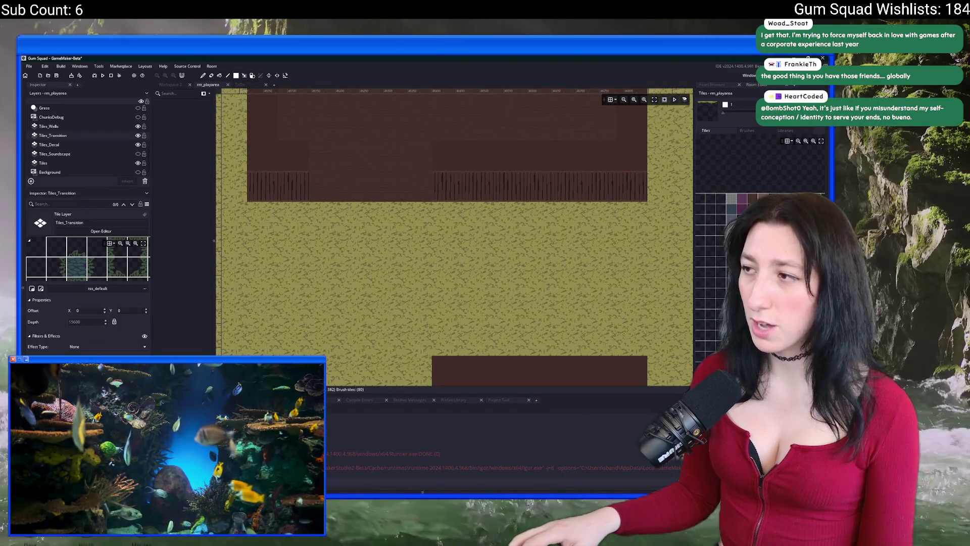
{"action": "left_click_drag", "start_coordinate": [331, 195], "coordinate": [307, 327]}
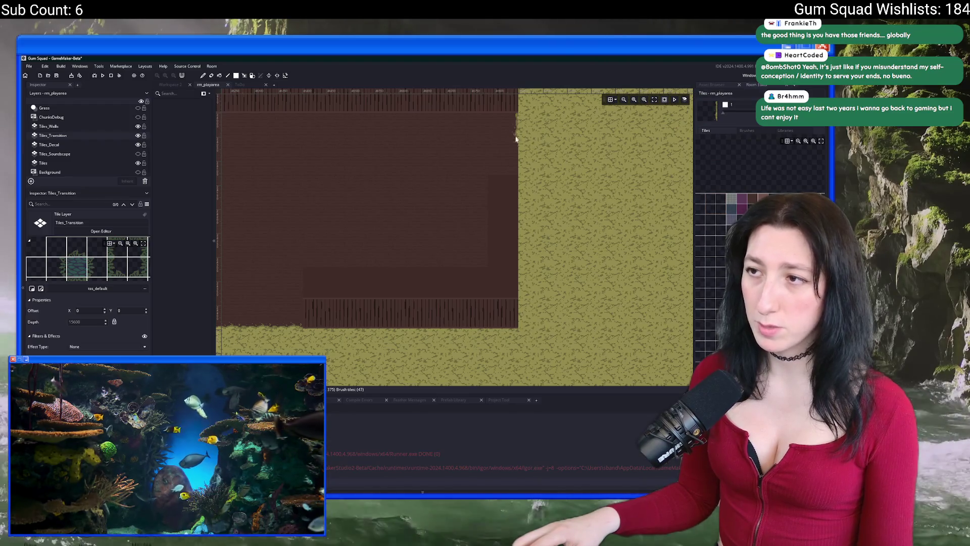
{"action": "scroll", "coordinate": [514, 172], "scroll_direction": "down", "scroll_amount": 2}
{"action": "scroll", "coordinate": [505, 202], "scroll_direction": "down", "scroll_amount": 3}
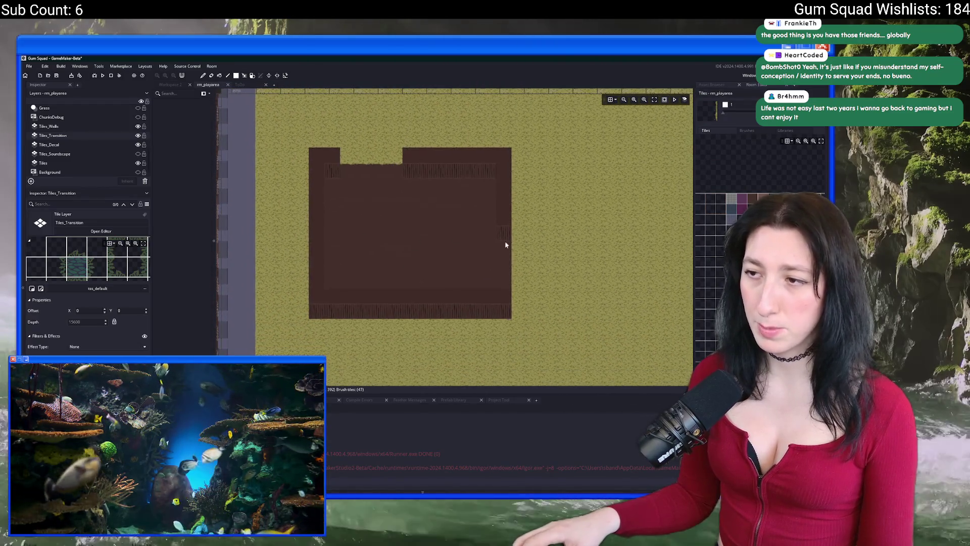
{"action": "scroll", "coordinate": [504, 249], "scroll_direction": "up", "scroll_amount": 2}
{"action": "scroll", "coordinate": [480, 272], "scroll_direction": "down", "scroll_amount": 3}
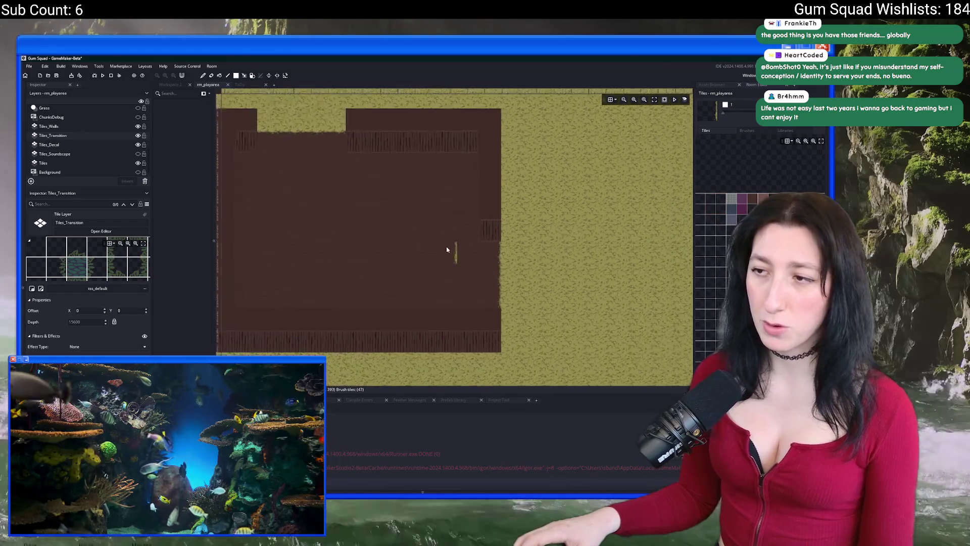
{"action": "scroll", "coordinate": [337, 209], "scroll_direction": "up", "scroll_amount": 2}
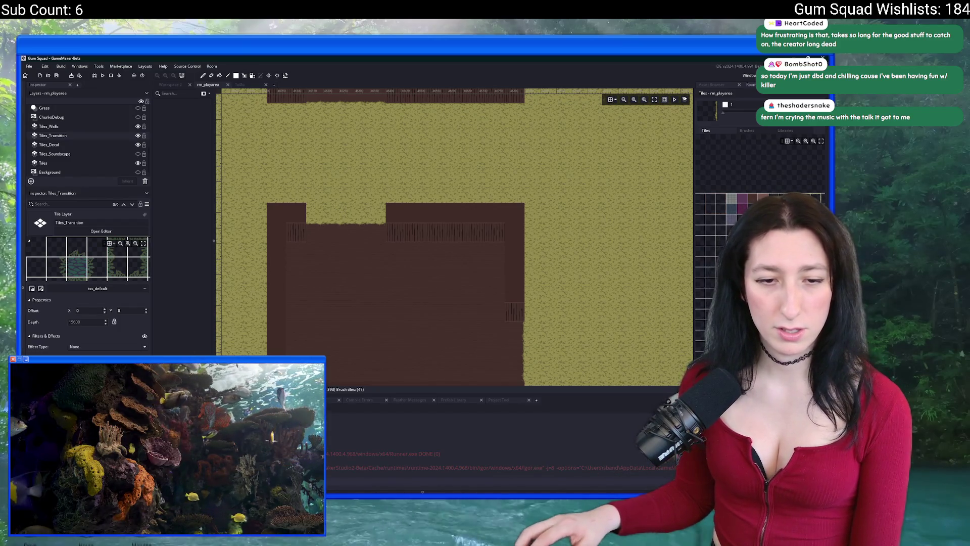
{"action": "right_click", "coordinate": [160, 412]}
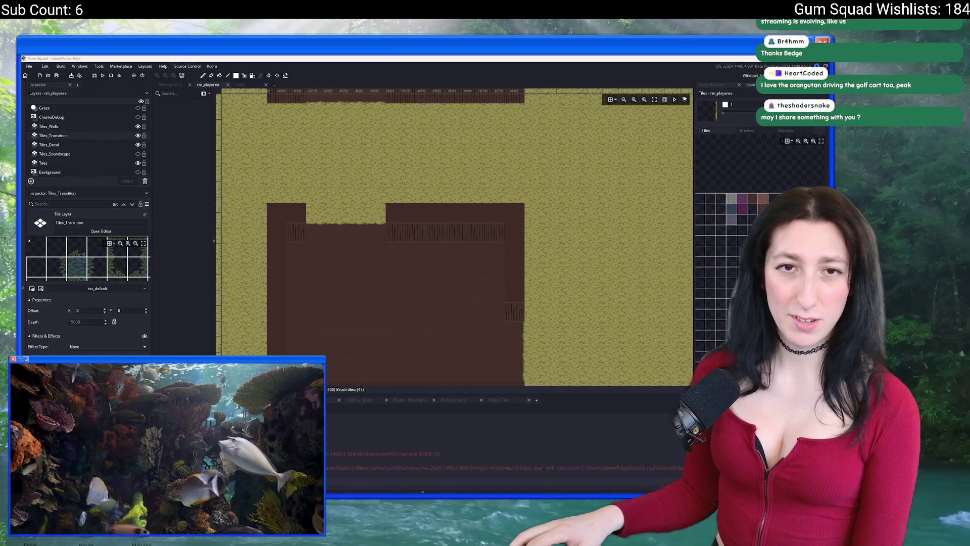
Select the Instances_OuterLands1 layer to list its placed objects
{"action": "scroll", "coordinate": [329, 216], "scroll_direction": "down", "scroll_amount": 4}
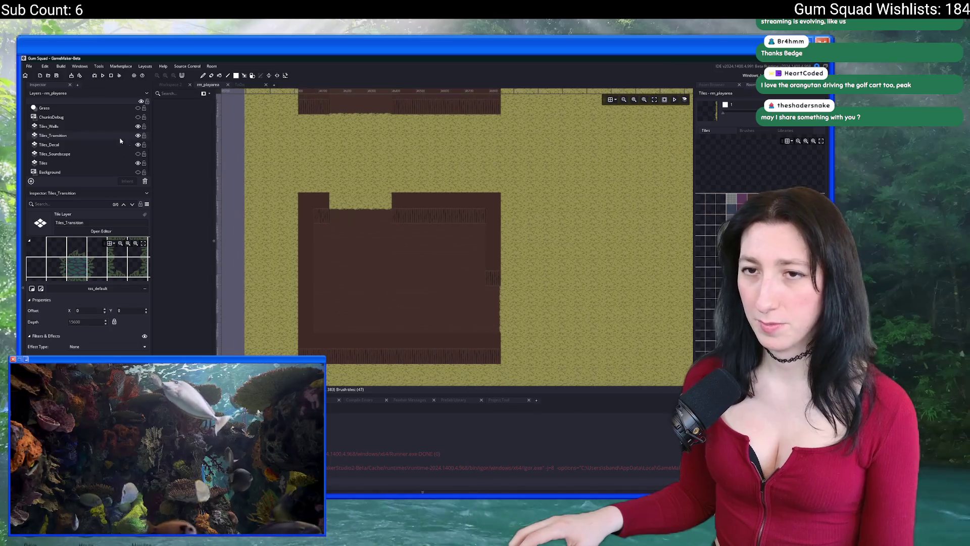
{"action": "scroll", "coordinate": [342, 244], "scroll_direction": "up", "scroll_amount": 3}
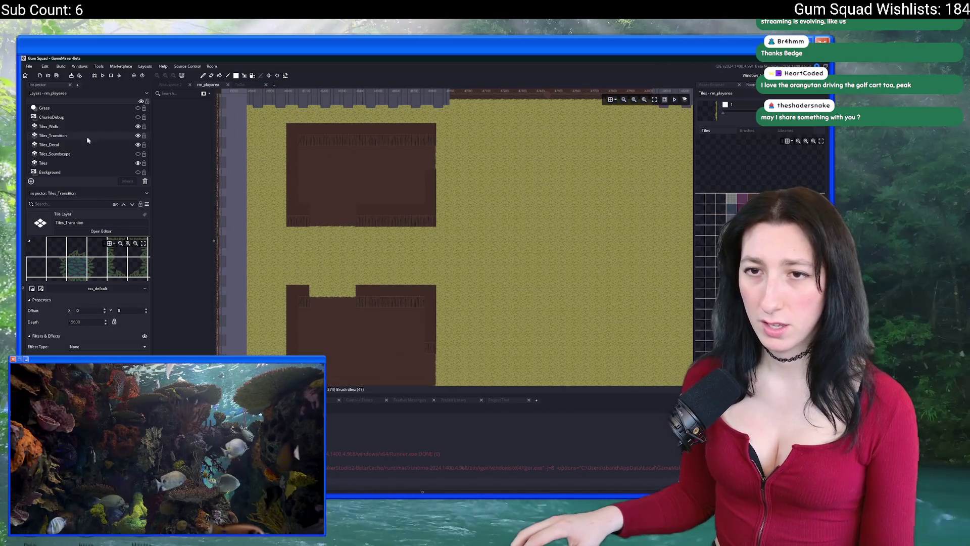
{"action": "left_click", "coordinate": [43, 162]}
{"action": "scroll", "coordinate": [78, 131], "scroll_direction": "up", "scroll_amount": 3}
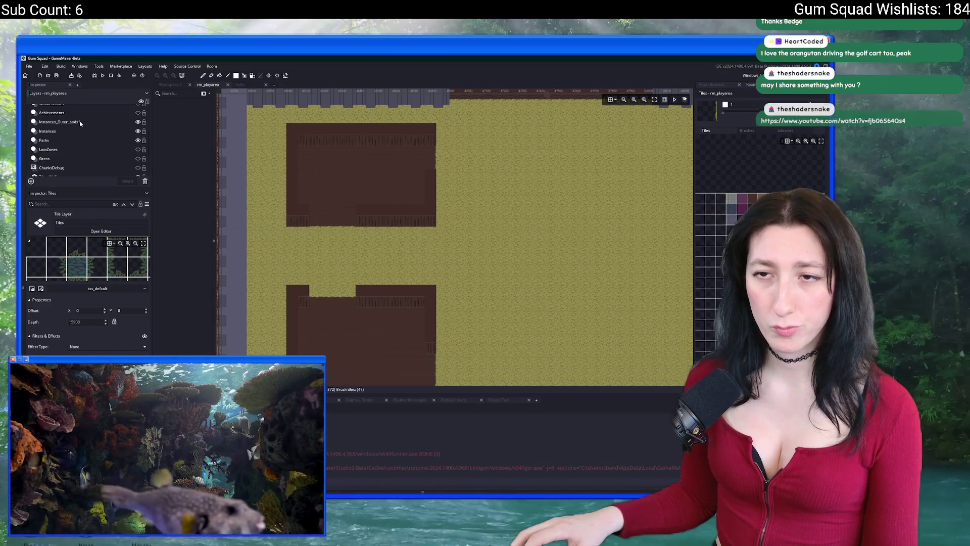
{"action": "left_click", "coordinate": [80, 123]}
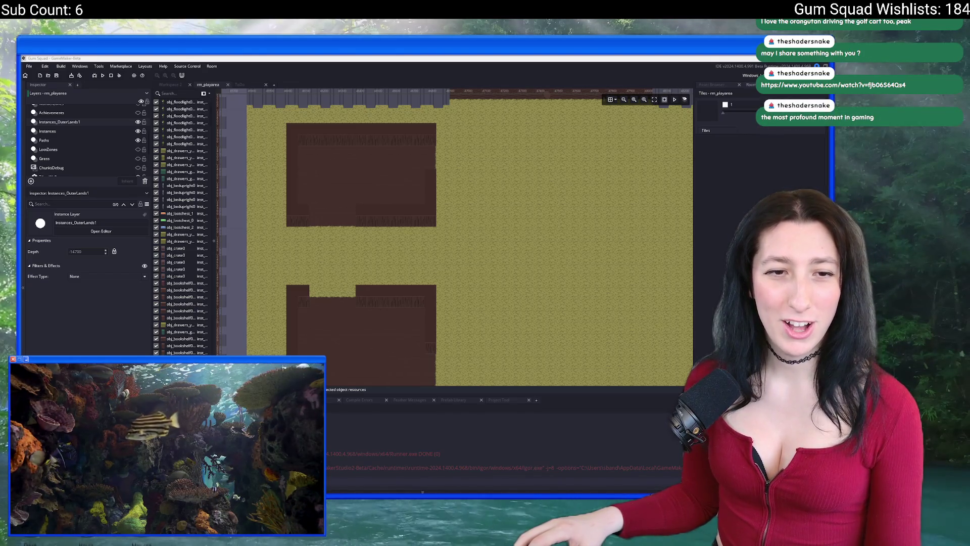
{"action": "mouse_move", "coordinate": [168, 446]}
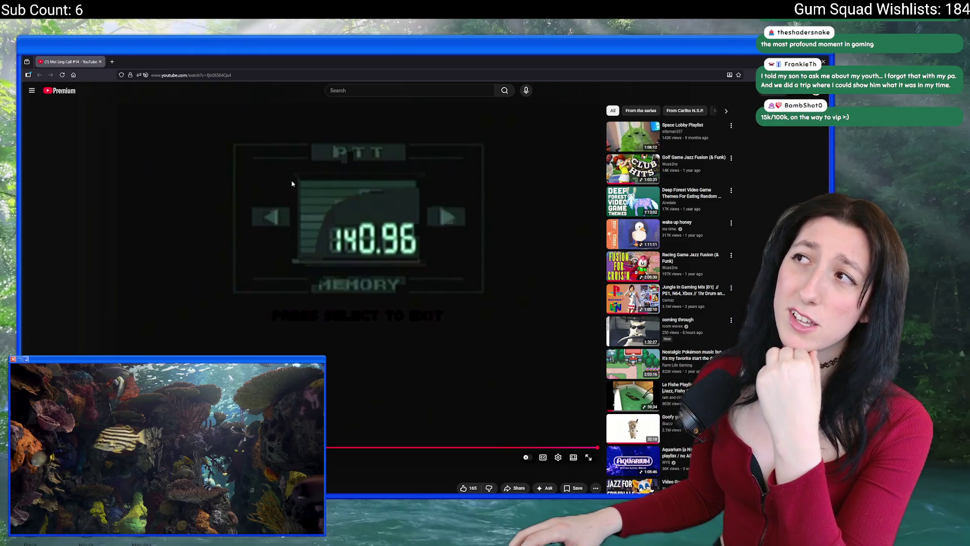
Search for 'love can bloom on the battlefield metalgear' and open the top video result
{"action": "left_click", "coordinate": [285, 75]}
{"action": "type", "text": "do you believe"}
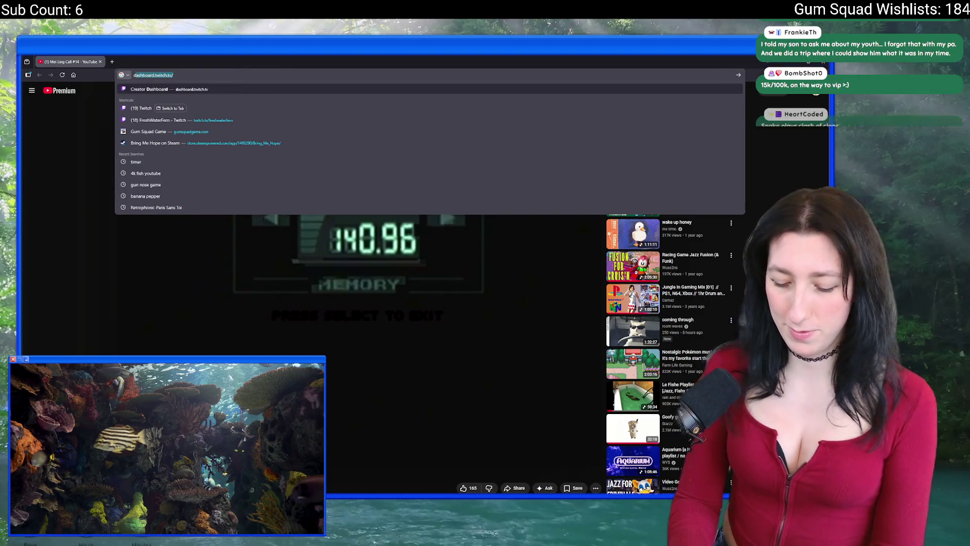
{"action": "type", "text": " lvoe k"}
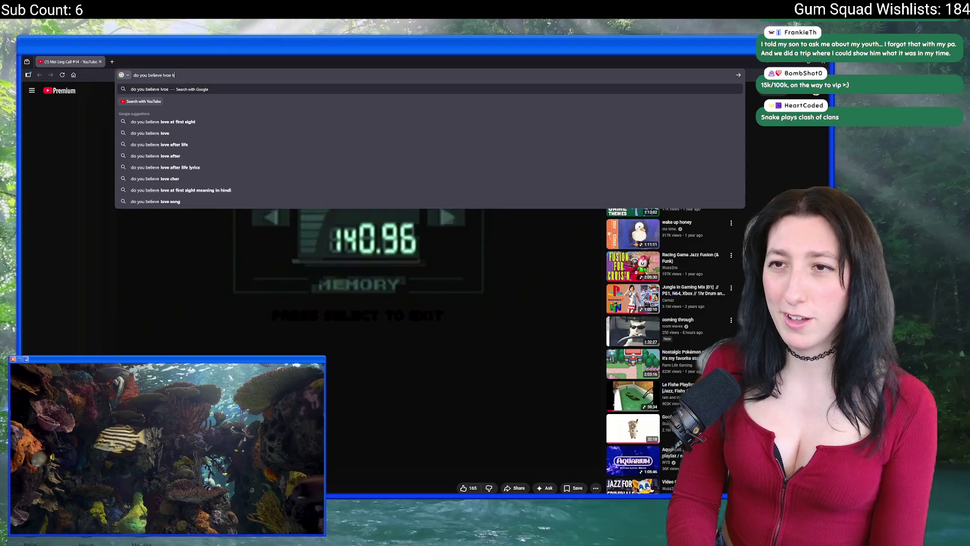
{"action": "key", "text": "BackSpace"}
{"action": "key", "text": "BackSpace"}
{"action": "key", "text": "BackSpace"}
{"action": "type", "text": "love can blos"}
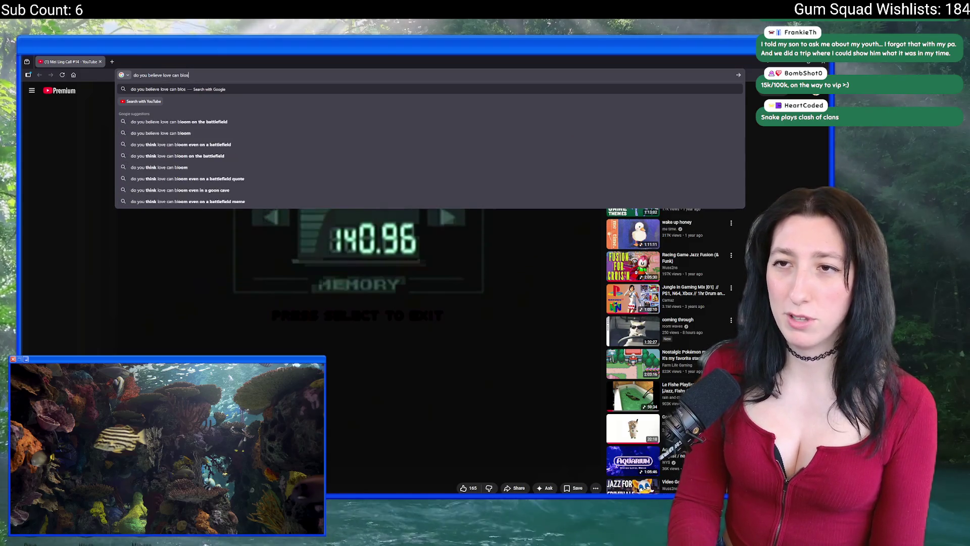
{"action": "key", "text": "BackSpace"}
{"action": "type", "text": "om on the battlefield"}
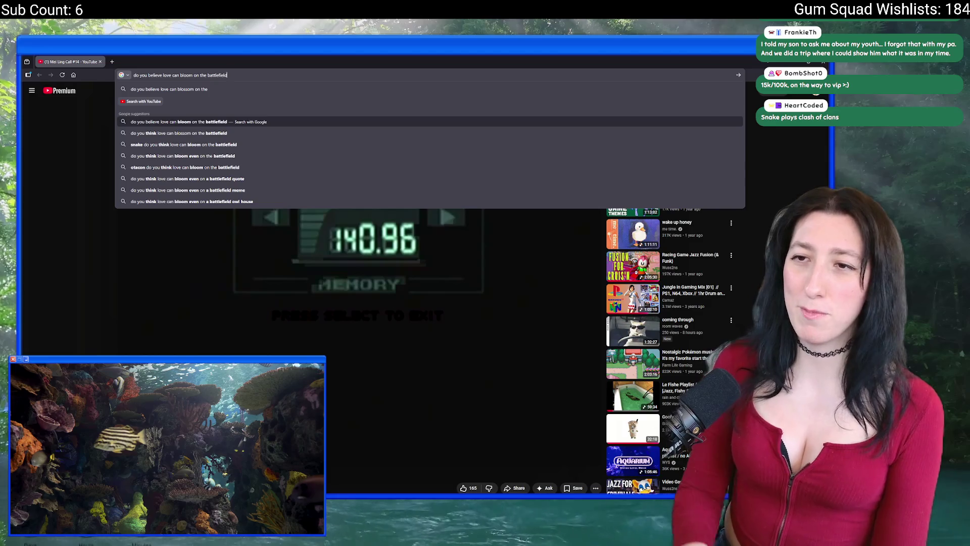
{"action": "type", "text": " metalgear"}
{"action": "key", "text": "Return"}
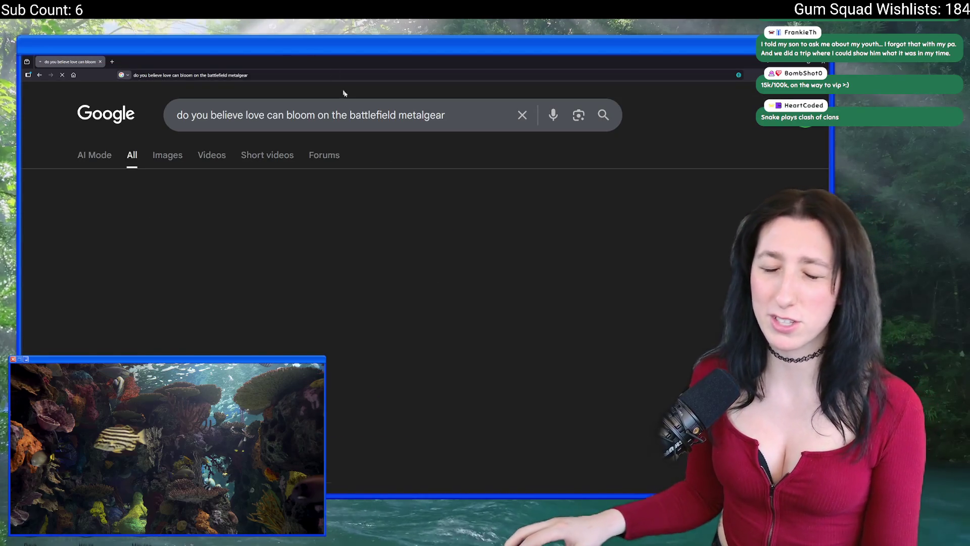
{"action": "left_click", "coordinate": [307, 233]}
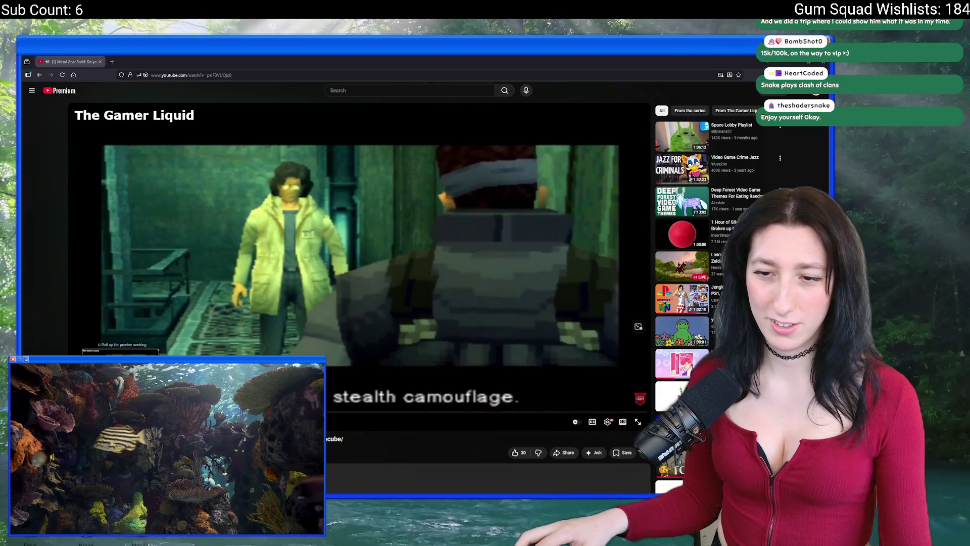
Pause the Metal Gear video, browse its comments, then resume playback
{"action": "left_click", "coordinate": [249, 337]}
{"action": "scroll", "coordinate": [250, 337], "scroll_direction": "down", "scroll_amount": 2}
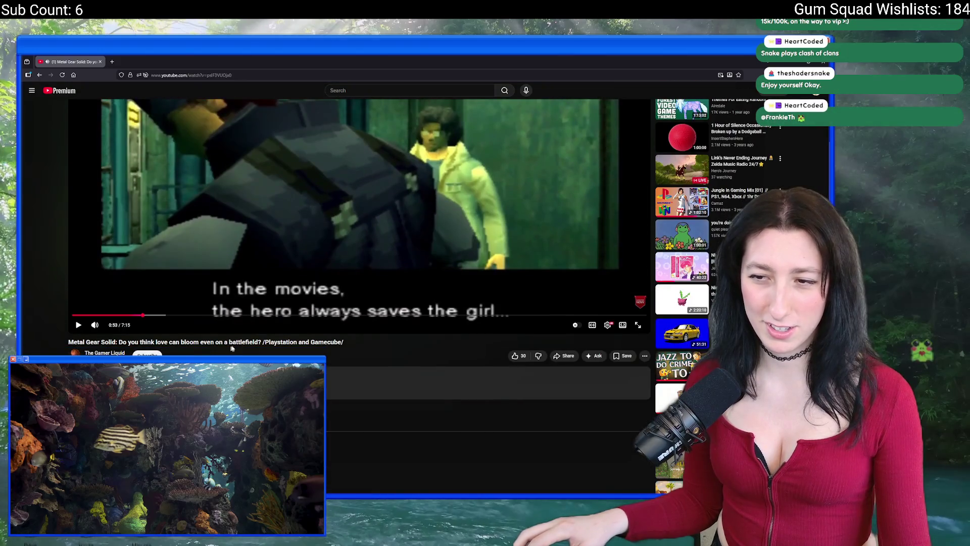
{"action": "scroll", "coordinate": [232, 348], "scroll_direction": "down", "scroll_amount": 3}
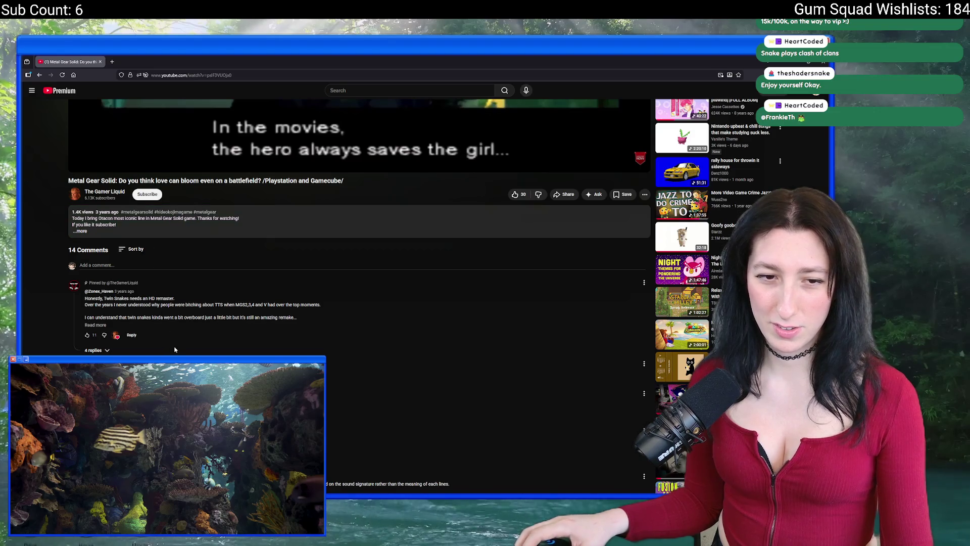
{"action": "scroll", "coordinate": [175, 350], "scroll_direction": "up", "scroll_amount": 5}
{"action": "left_click", "coordinate": [257, 186]}
{"action": "scroll", "coordinate": [256, 186], "scroll_direction": "down", "scroll_amount": 5}
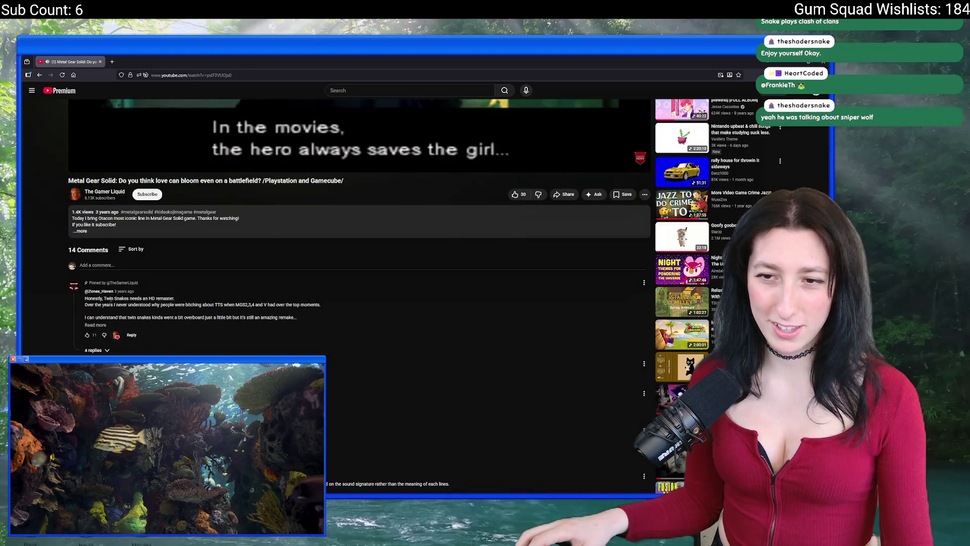
{"action": "scroll", "coordinate": [359, 252], "scroll_direction": "up", "scroll_amount": 5}
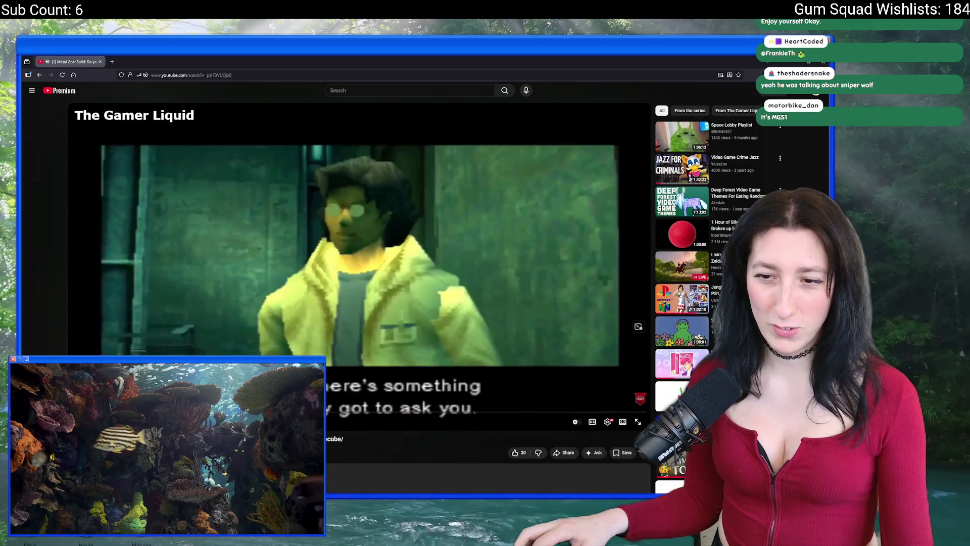
Return to the Google results and open the Reddit post about the scene
{"action": "key", "text": "alt+Left"}
{"action": "scroll", "coordinate": [287, 310], "scroll_direction": "down", "scroll_amount": 3}
{"action": "left_click", "coordinate": [289, 305]}
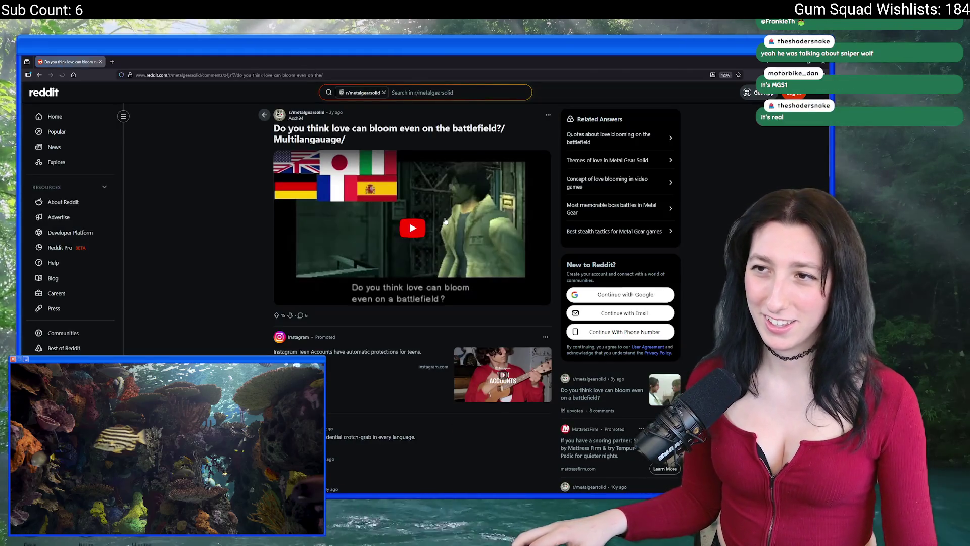
Scrub the embedded clip to 2:34, 2:53, then back to 2:05, and return to GameMaker
{"action": "right_click", "coordinate": [394, 247]}
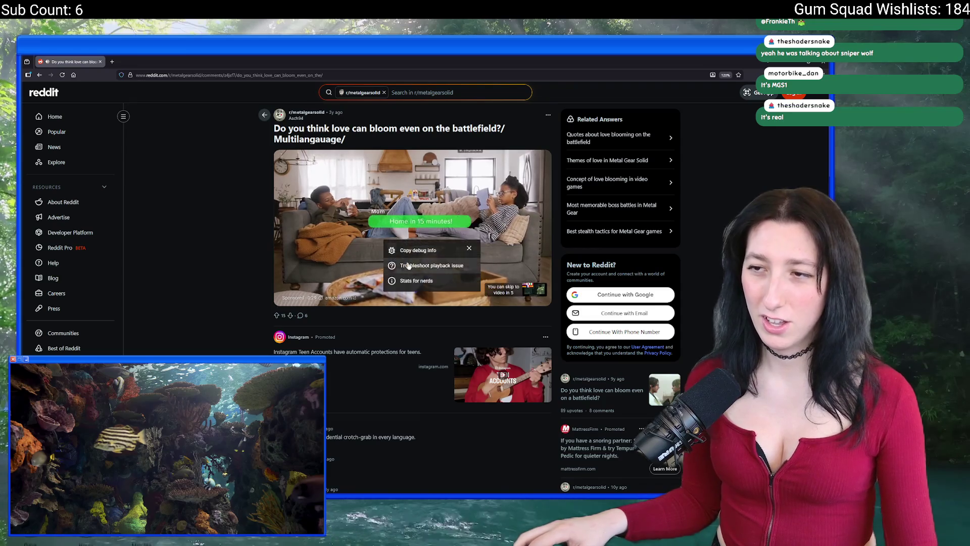
{"action": "key", "text": "Escape"}
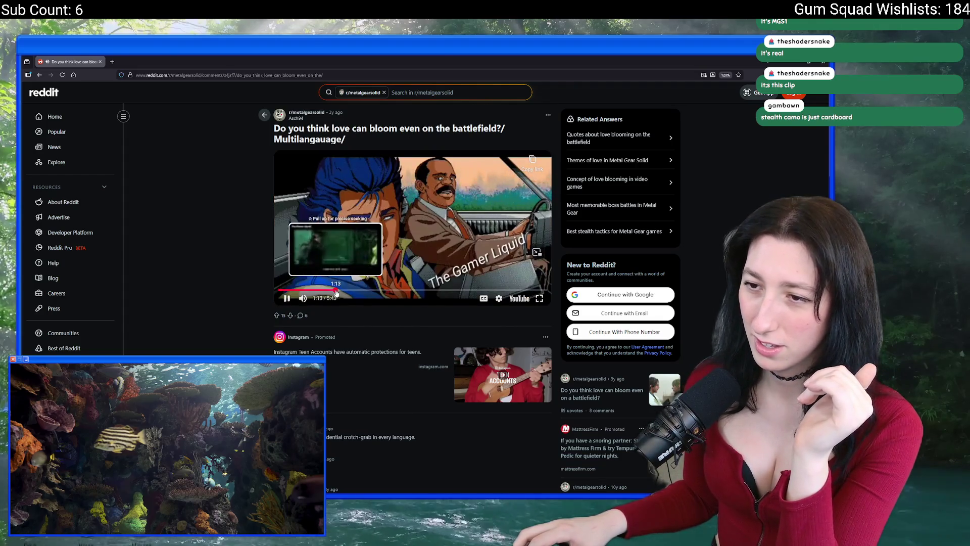
{"action": "left_click", "coordinate": [403, 290]}
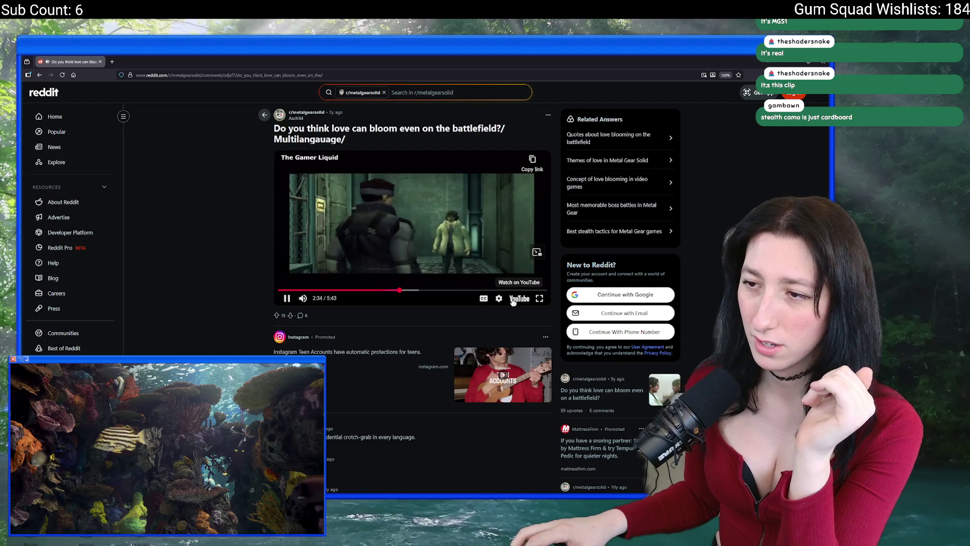
{"action": "left_click", "coordinate": [414, 290]}
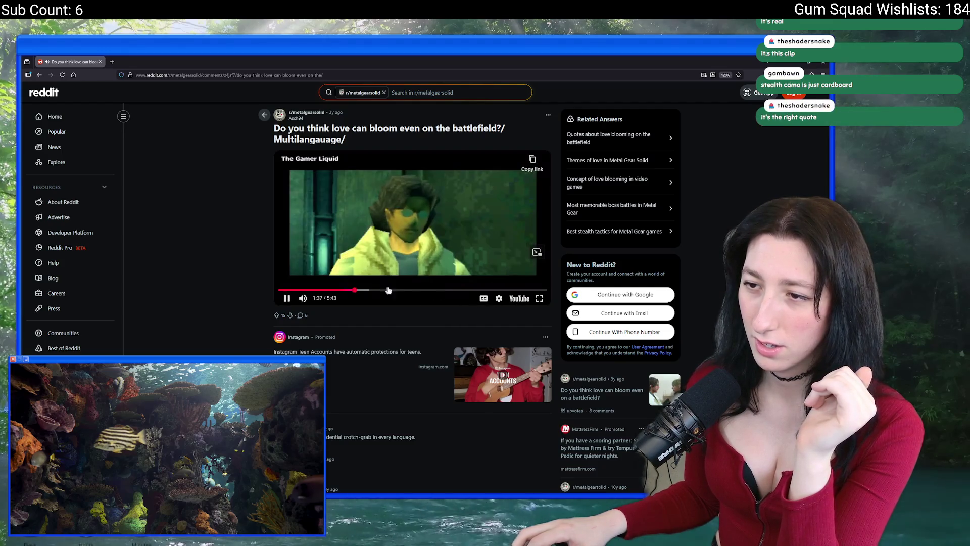
{"action": "left_click", "coordinate": [369, 291]}
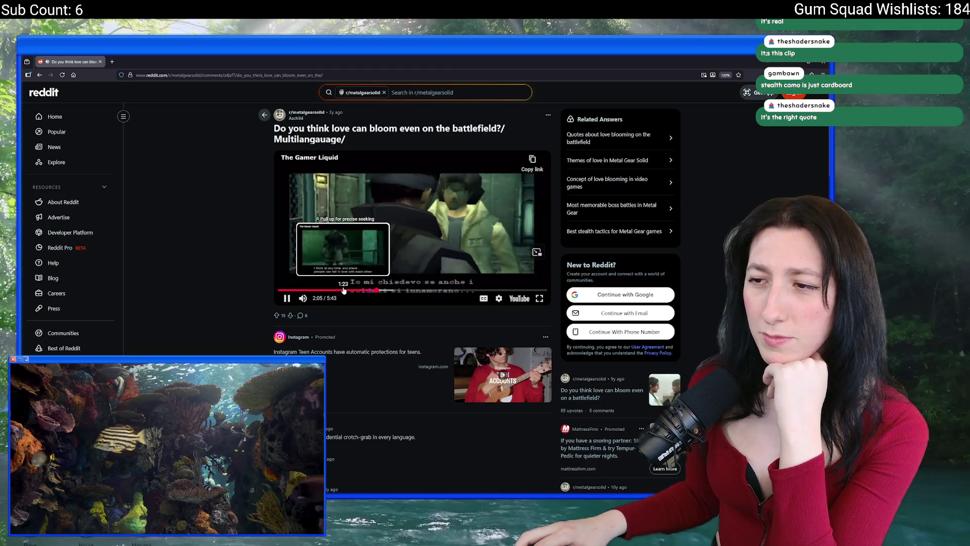
{"action": "key", "text": "Left"}
{"action": "key", "text": "Left"}
{"action": "key", "text": "Left"}
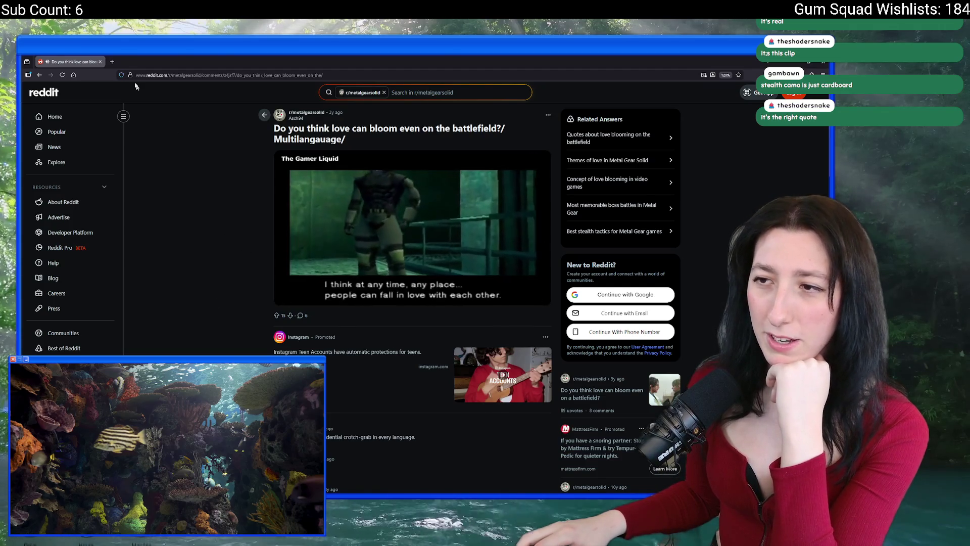
{"action": "key", "text": "alt+Tab"}
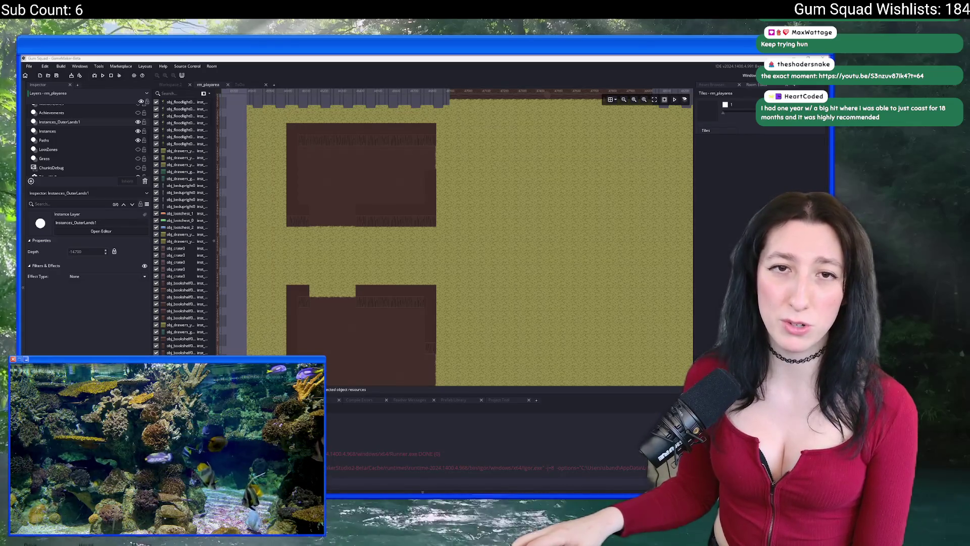
Switch from GameMaker to the browser with the Metal Gear clip
{"action": "key", "text": "alt+Tab"}
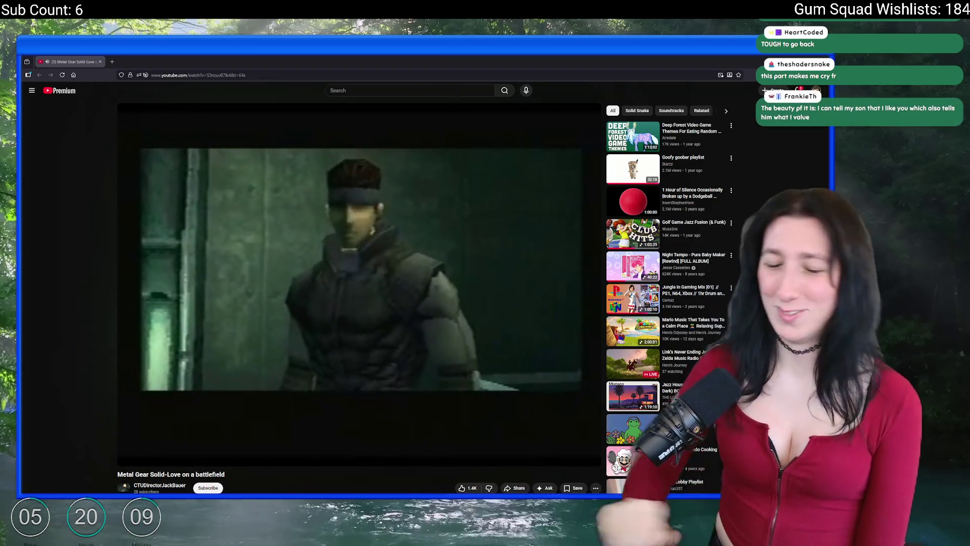
Switch from the browser back to the GameMaker room editor
{"action": "key", "text": "alt+Tab"}
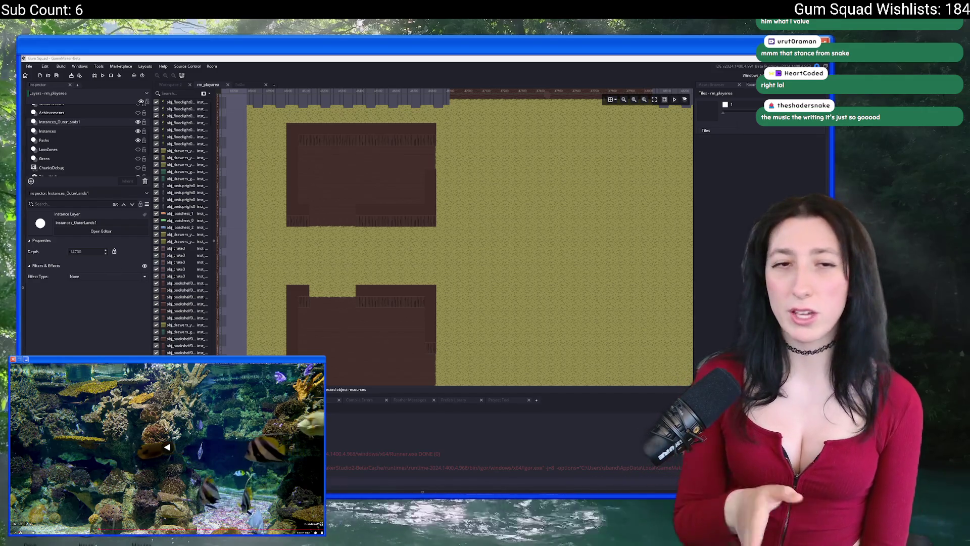
{"action": "mouse_move", "coordinate": [509, 497]}
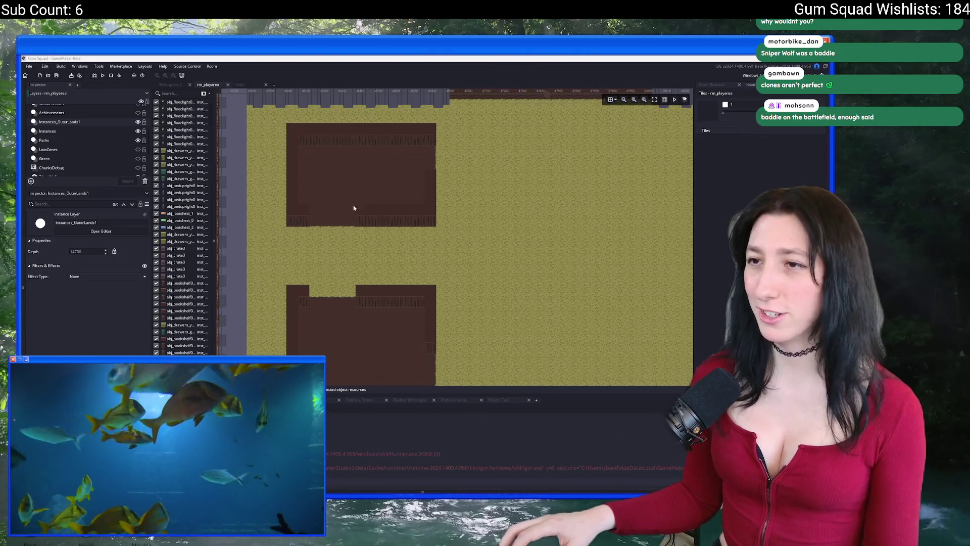
Search the Asset Browser for 'flood' and select obj_floodlight0_down
{"action": "left_click_drag", "start_coordinate": [353, 208], "coordinate": [309, 209]}
{"action": "left_click", "coordinate": [712, 85]}
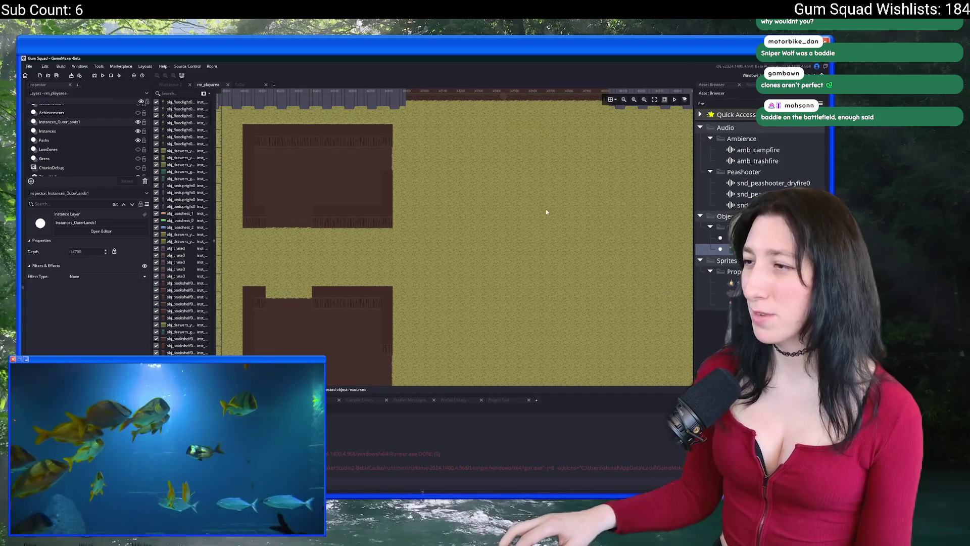
{"action": "left_click_drag", "start_coordinate": [548, 210], "coordinate": [513, 206]}
{"action": "left_click_drag", "start_coordinate": [480, 246], "coordinate": [488, 158]}
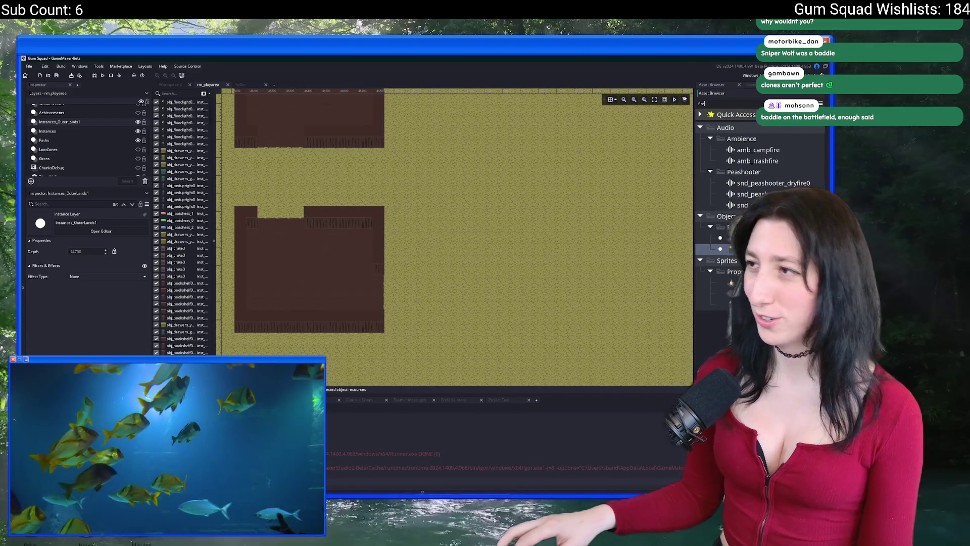
{"action": "type", "text": "flood"}
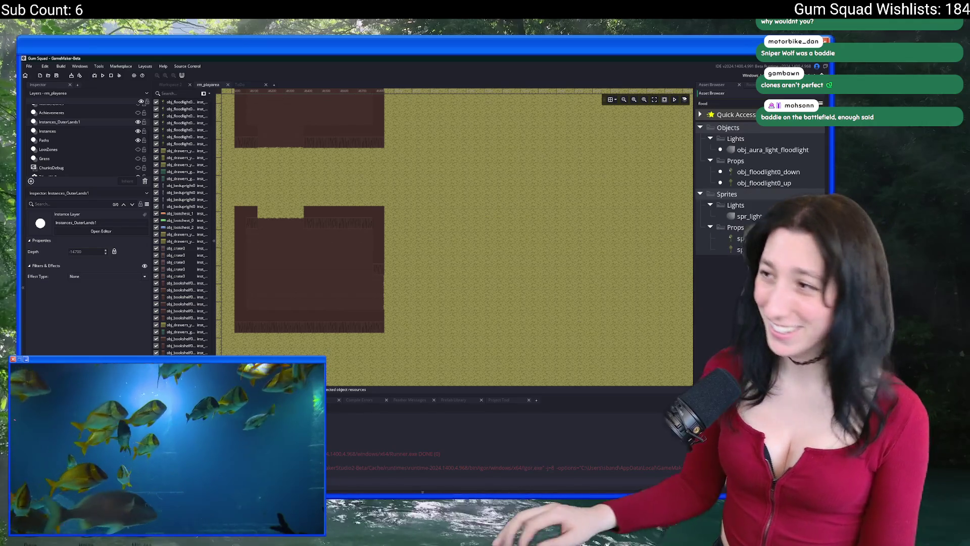
{"action": "left_click", "coordinate": [753, 173]}
Add a new instance layer and rename it Instances_OuterLands2
{"action": "scroll", "coordinate": [304, 182], "scroll_direction": "up", "scroll_amount": 6}
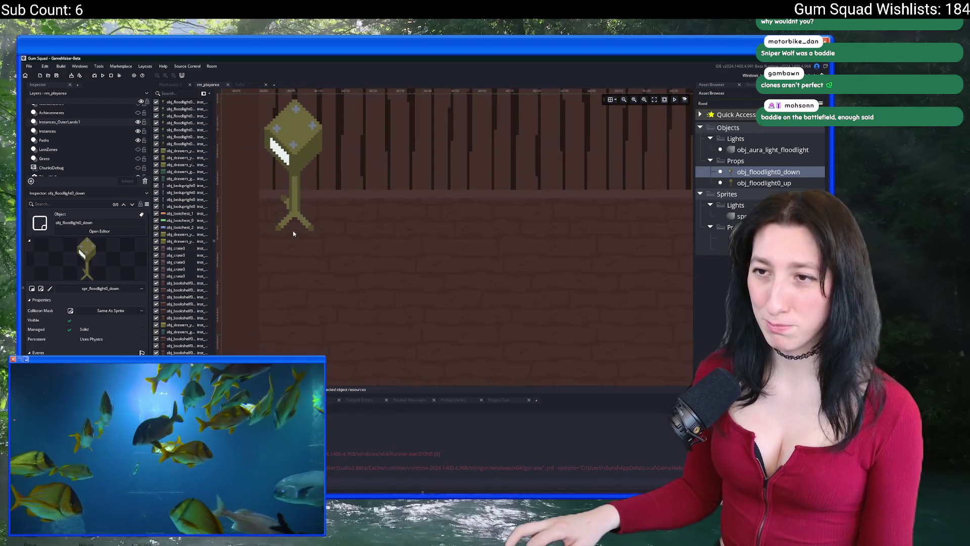
{"action": "left_click", "coordinate": [30, 180]}
{"action": "left_click", "coordinate": [50, 198]}
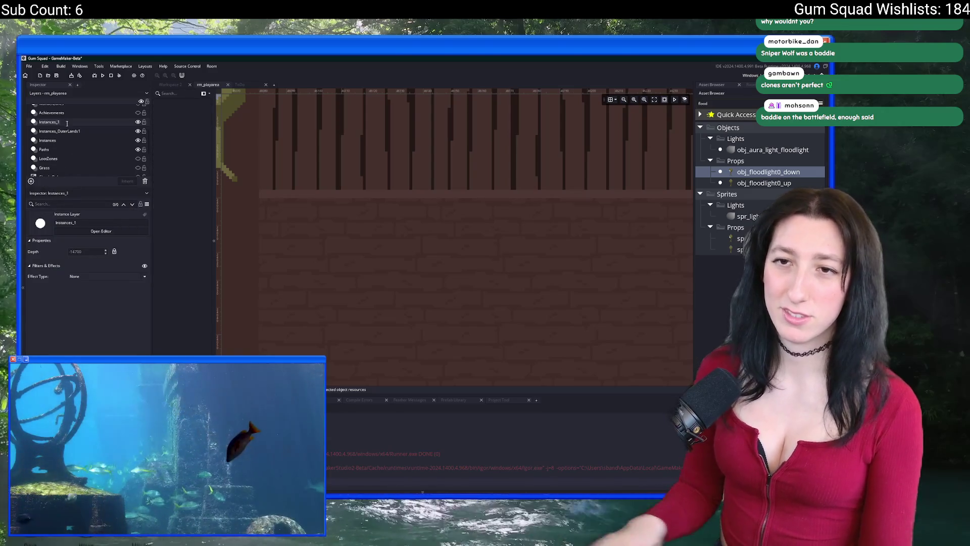
{"action": "key", "text": "BackSpace"}
{"action": "type", "text": "OuterLands2"}
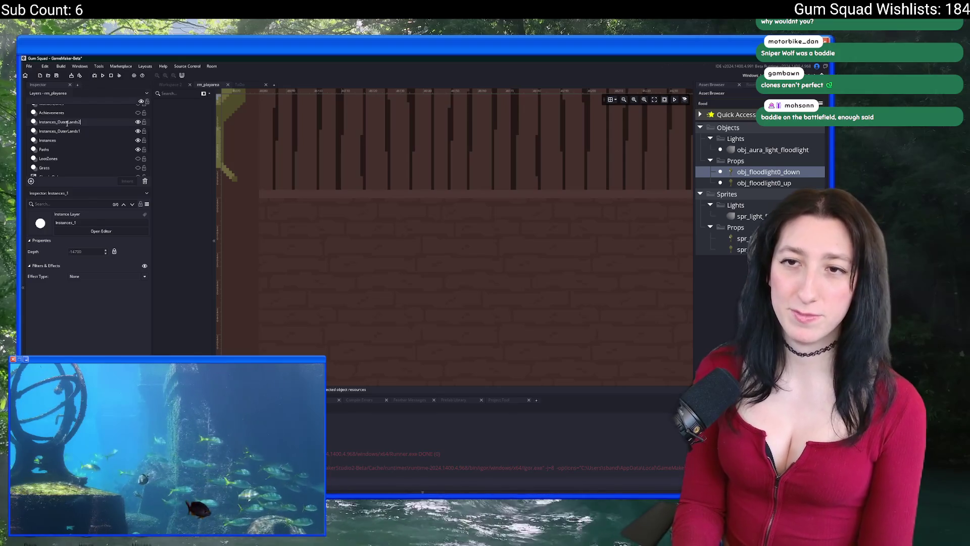
{"action": "key", "text": "Return"}
Place a floodlight on the room's back wall, flip it horizontally, and nudge it left
{"action": "left_click_drag", "start_coordinate": [769, 172], "coordinate": [317, 193]}
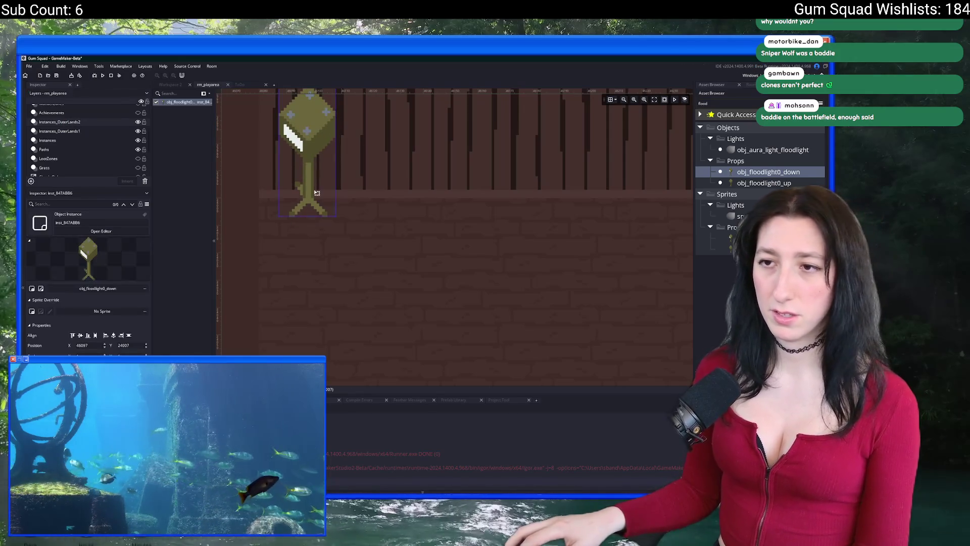
{"action": "scroll", "coordinate": [317, 193], "scroll_direction": "up", "scroll_amount": 2}
{"action": "double_click", "coordinate": [339, 295]}
{"action": "left_click", "coordinate": [394, 263]}
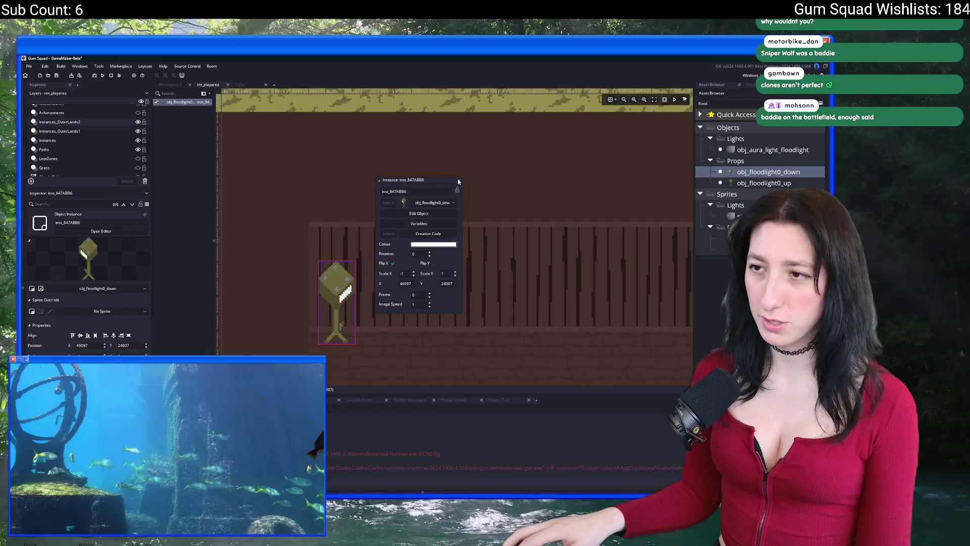
{"action": "scroll", "coordinate": [334, 326], "scroll_direction": "up", "scroll_amount": 2}
{"action": "left_click_drag", "start_coordinate": [333, 336], "coordinate": [324, 337]}
Place an obj_floodlight0_up by the room's right wall and mirror it with Flip X
{"action": "scroll", "coordinate": [418, 336], "scroll_direction": "down", "scroll_amount": 2}
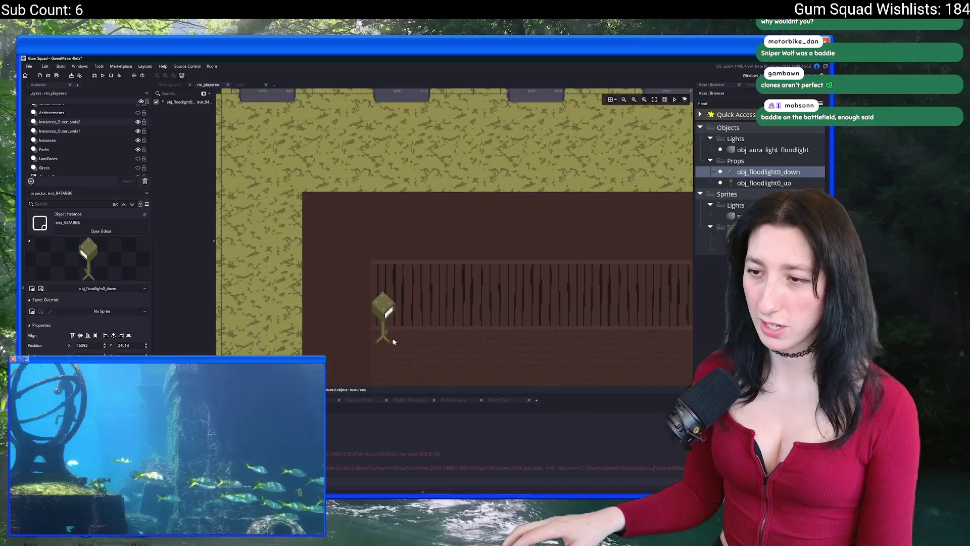
{"action": "scroll", "coordinate": [383, 245], "scroll_direction": "down", "scroll_amount": 4}
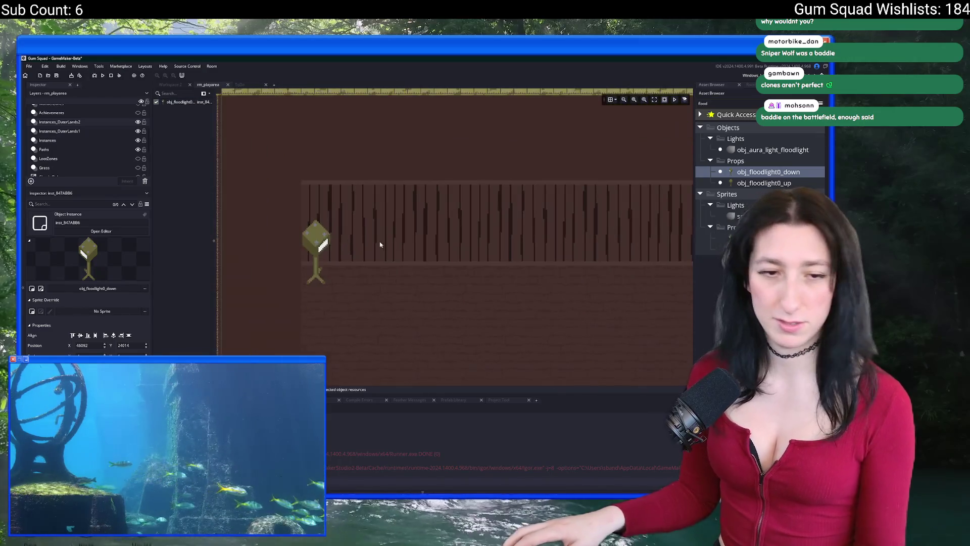
{"action": "scroll", "coordinate": [386, 252], "scroll_direction": "down", "scroll_amount": 3}
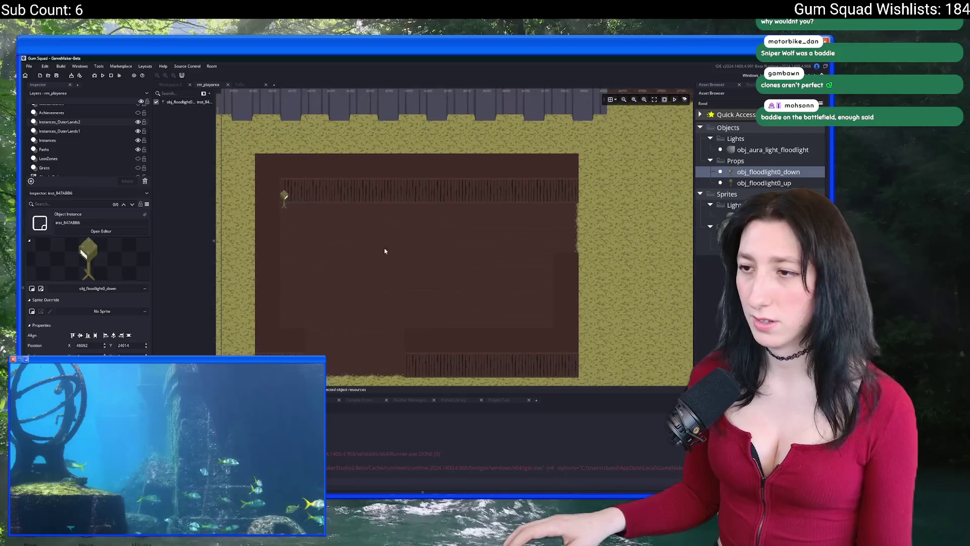
{"action": "left_click", "coordinate": [748, 184]}
{"action": "scroll", "coordinate": [505, 285], "scroll_direction": "up", "scroll_amount": 4}
{"action": "left_click", "coordinate": [494, 294], "text": "alt"}
{"action": "left_click", "coordinate": [495, 299], "text": "alt"}
{"action": "double_click", "coordinate": [495, 283]}
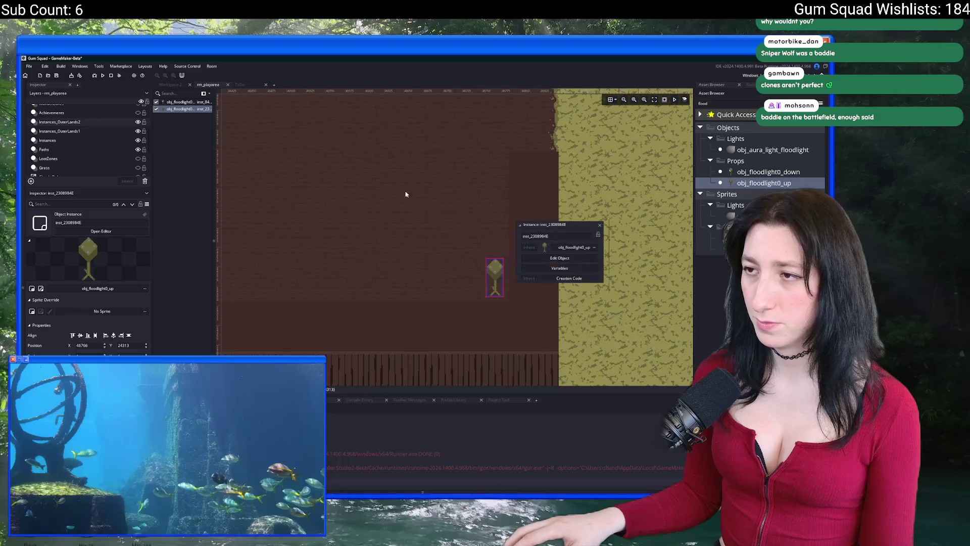
{"action": "left_click", "coordinate": [529, 326]}
{"action": "left_click", "coordinate": [596, 244]}
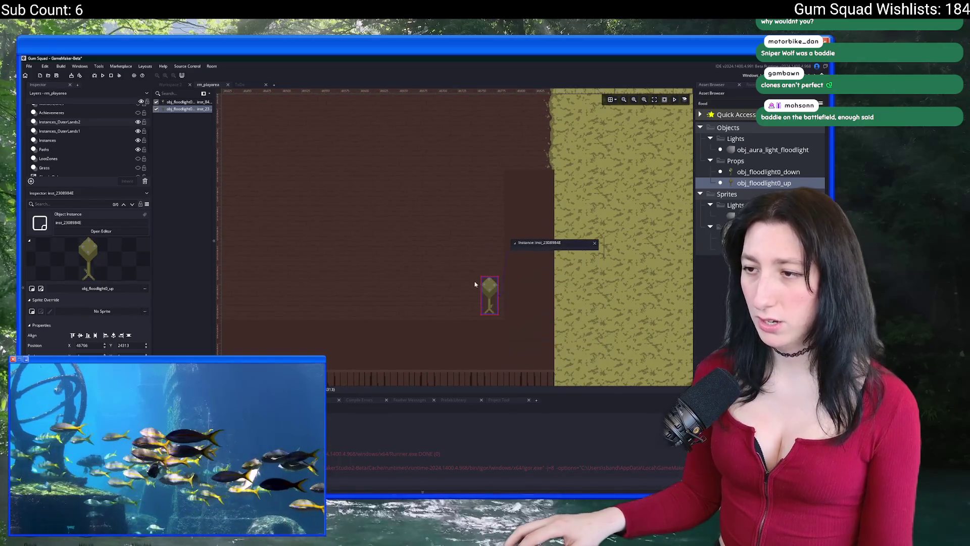
Move the player start into the brown room and launch a test run
{"action": "scroll", "coordinate": [425, 265], "scroll_direction": "down", "scroll_amount": 4}
{"action": "scroll", "coordinate": [396, 211], "scroll_direction": "down", "scroll_amount": 2}
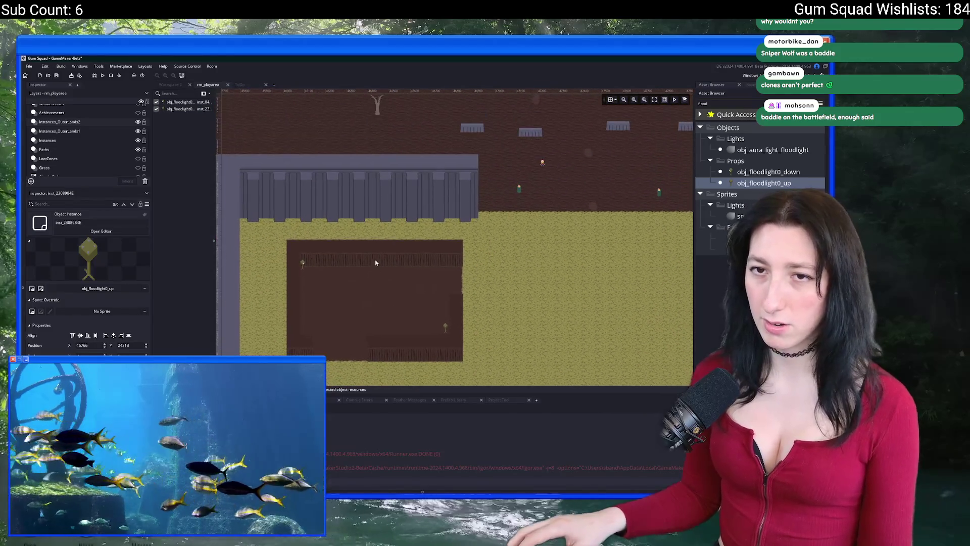
{"action": "left_click", "coordinate": [397, 179]}
{"action": "left_click_drag", "start_coordinate": [543, 164], "coordinate": [386, 289]}
{"action": "key", "text": "F5"}
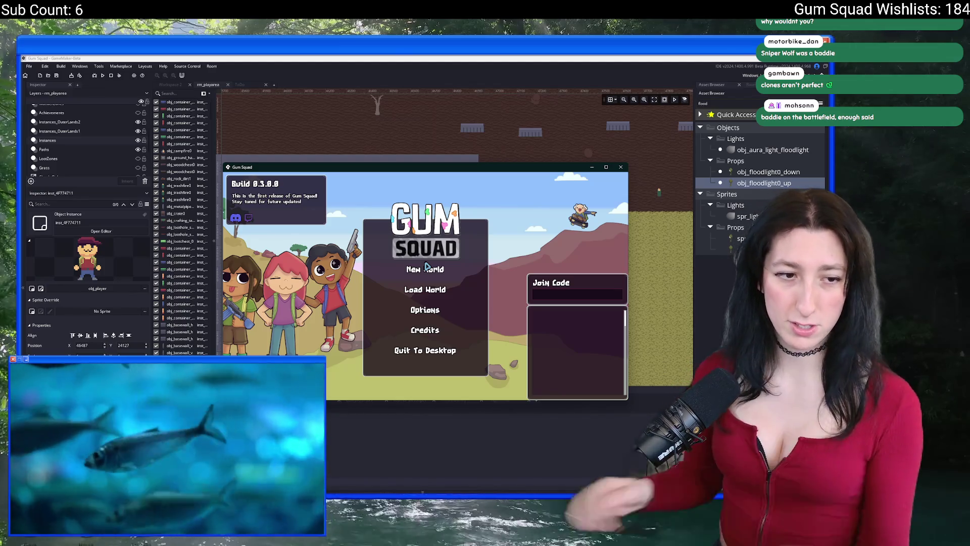
Maximize Gum Squad, start a new world with New World and Create Lobby, then return to GameMaker
{"action": "left_click", "coordinate": [233, 222]}
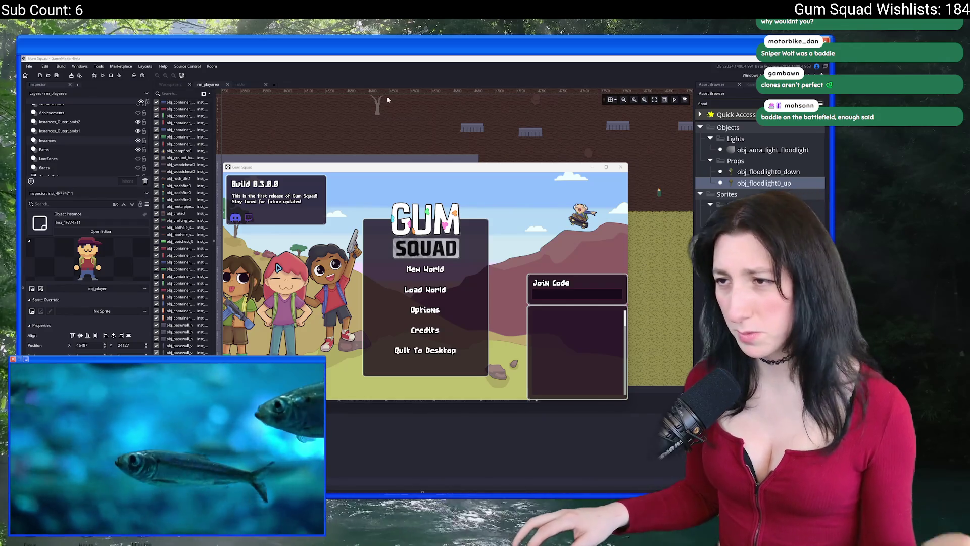
{"action": "double_click", "coordinate": [396, 167]}
{"action": "left_click", "coordinate": [425, 244]}
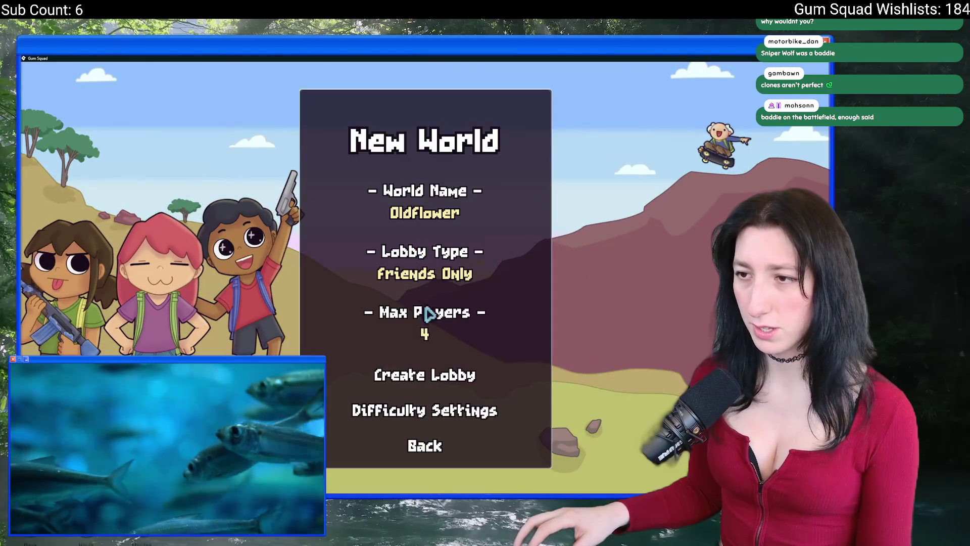
{"action": "left_click", "coordinate": [423, 372]}
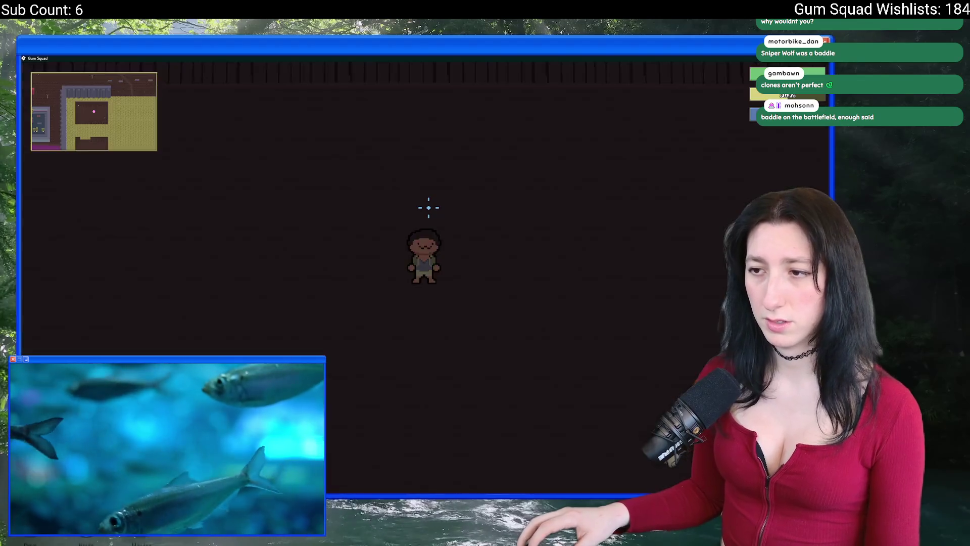
{"action": "key", "text": "alt+Tab"}
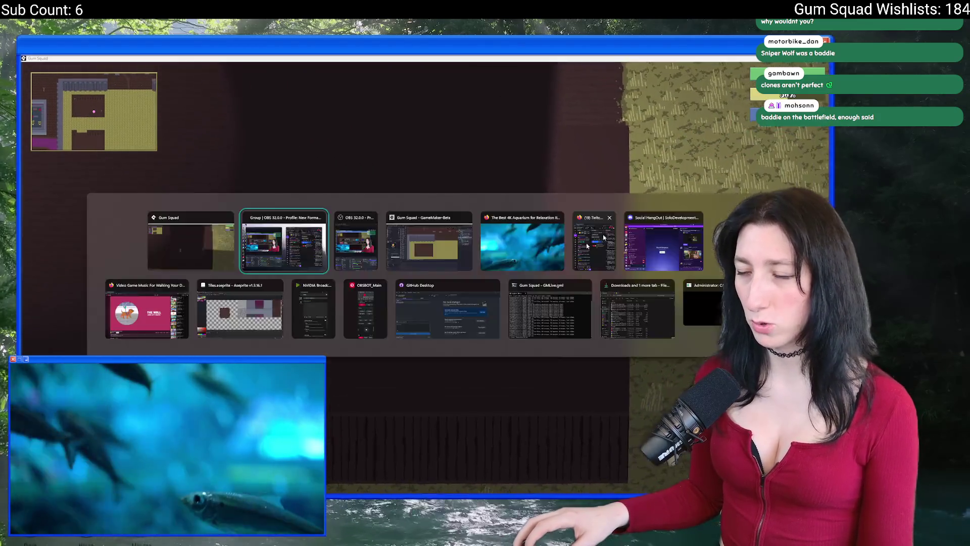
{"action": "key", "text": "alt+Tab"}
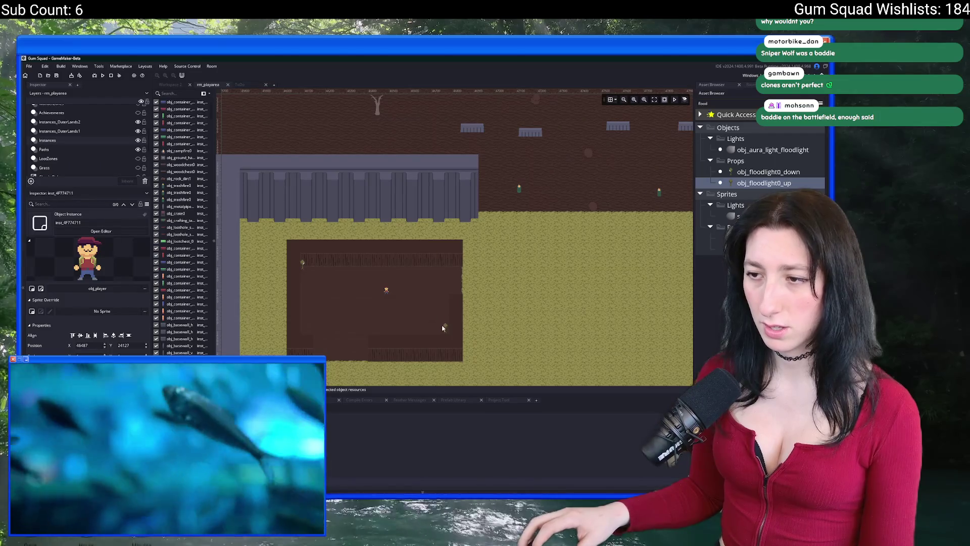
Untick Flip X on the right-side floodlight in Instances_OuterLands2 so it faces its original way
{"action": "scroll", "coordinate": [446, 329], "scroll_direction": "up", "scroll_amount": 2}
{"action": "left_click", "coordinate": [96, 123]}
{"action": "double_click", "coordinate": [446, 327]}
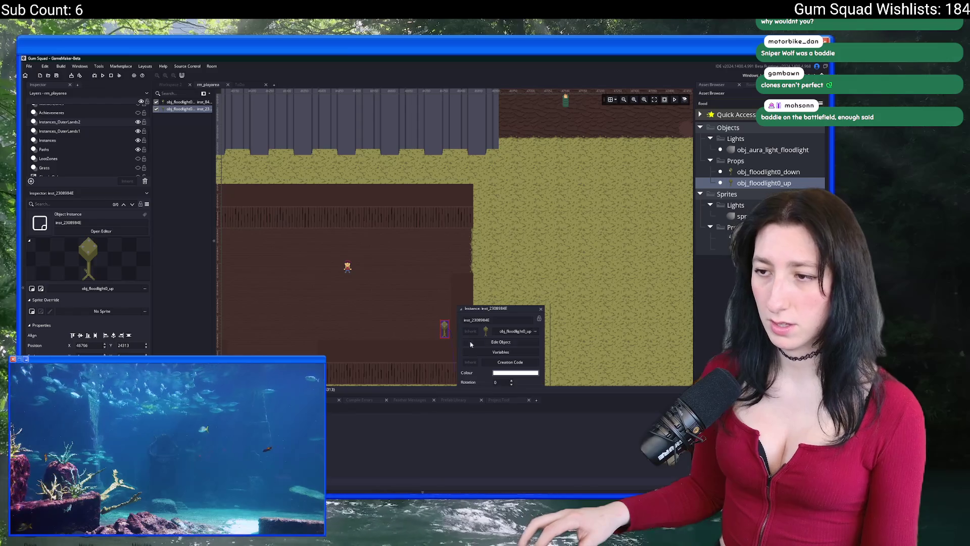
{"action": "left_click", "coordinate": [465, 287]}
{"action": "left_click", "coordinate": [468, 288]}
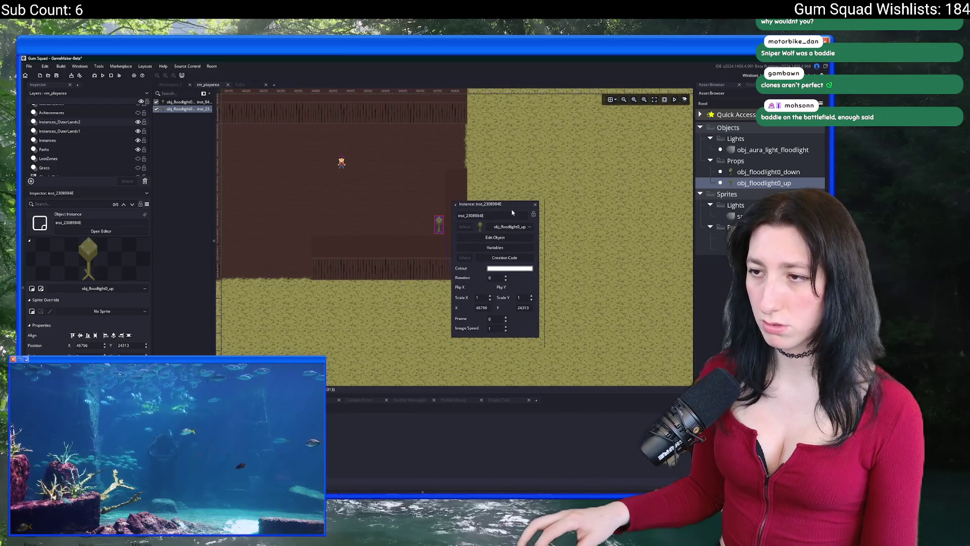
{"action": "left_click", "coordinate": [535, 204]}
Nudge that floodlight a few pixels right and down, then switch to the running game
{"action": "scroll", "coordinate": [393, 209], "scroll_direction": "up", "scroll_amount": 10}
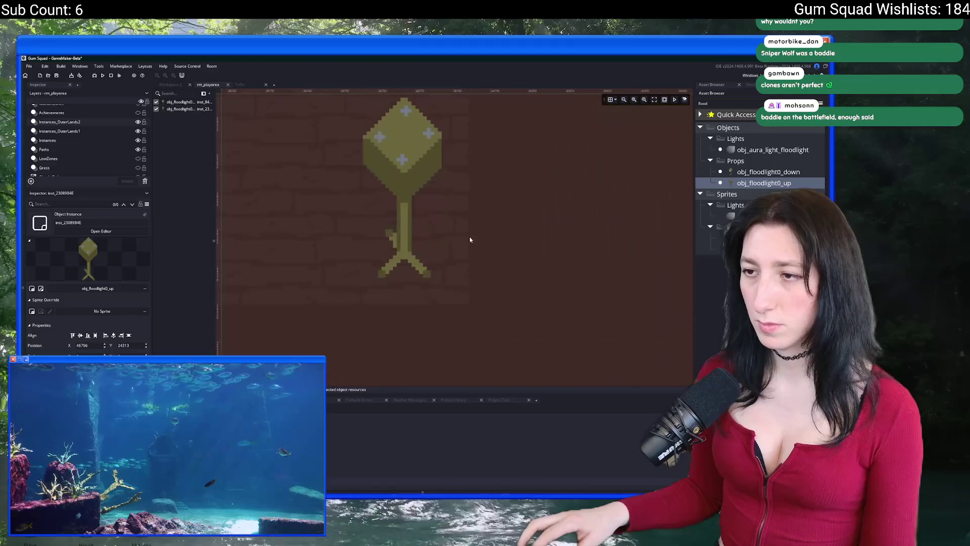
{"action": "left_click_drag", "start_coordinate": [393, 209], "coordinate": [430, 232]}
{"action": "left_click", "coordinate": [541, 191]}
{"action": "key", "text": "alt+Tab"}
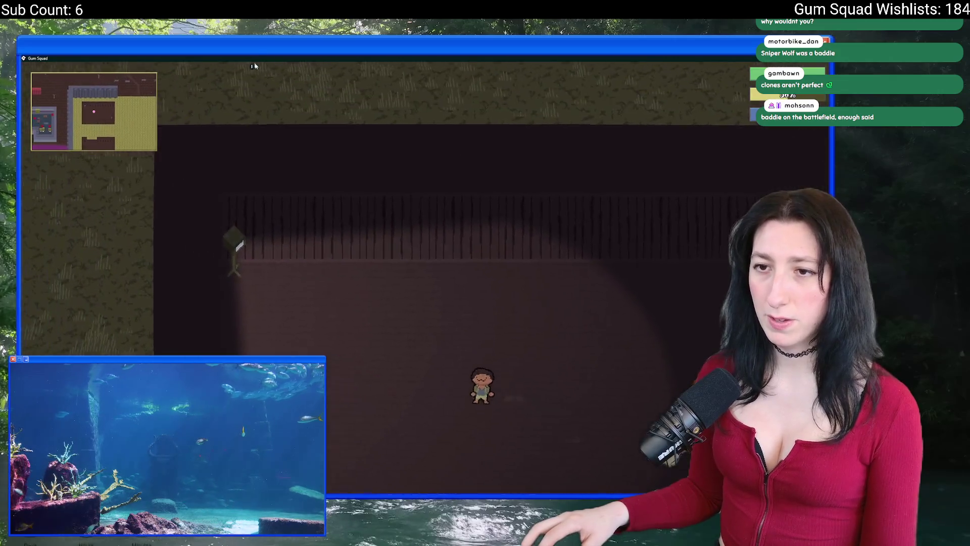
Walk the character with WASD through the dark room toward the floodlight, then quit with Escape
{"action": "key", "text": "w"}
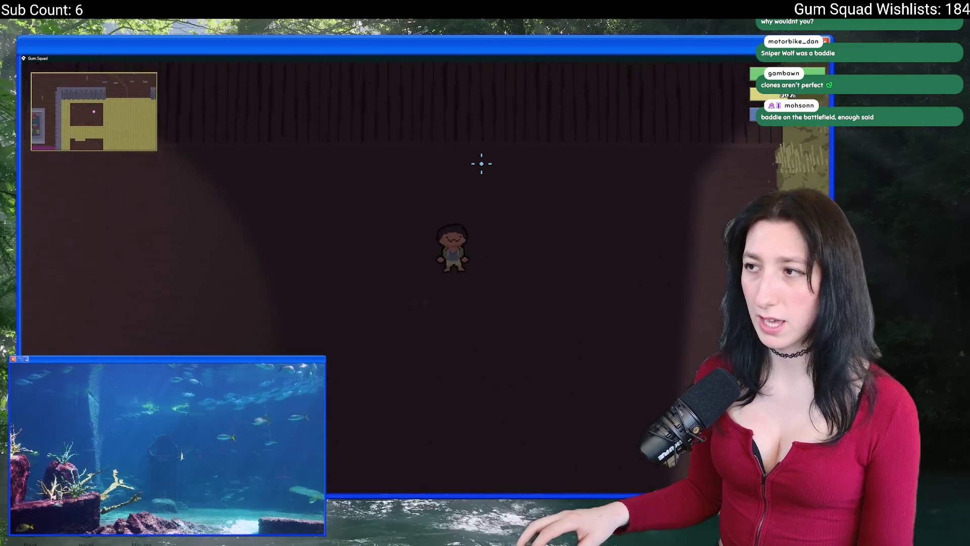
{"action": "key", "text": "a"}
{"action": "key", "text": "s"}
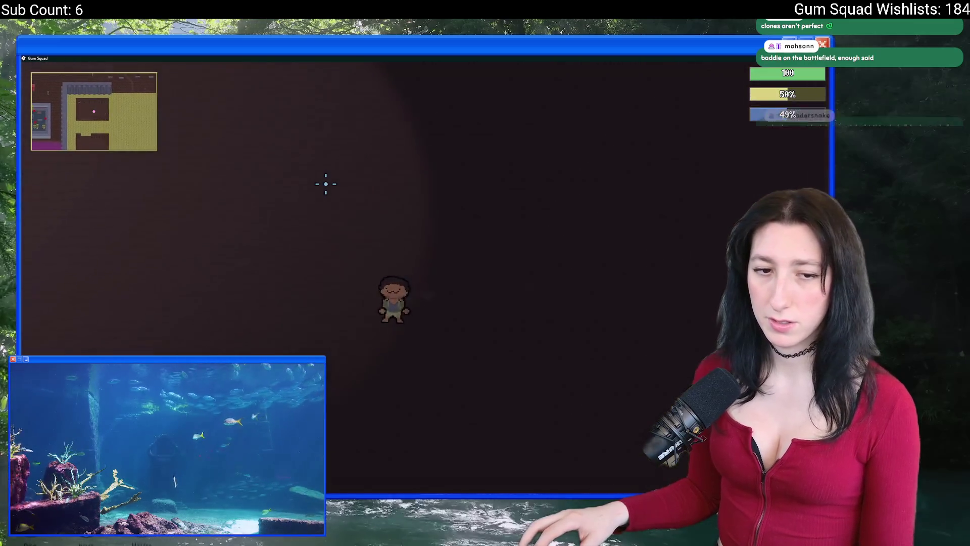
{"action": "key", "text": "w"}
{"action": "key", "text": "a"}
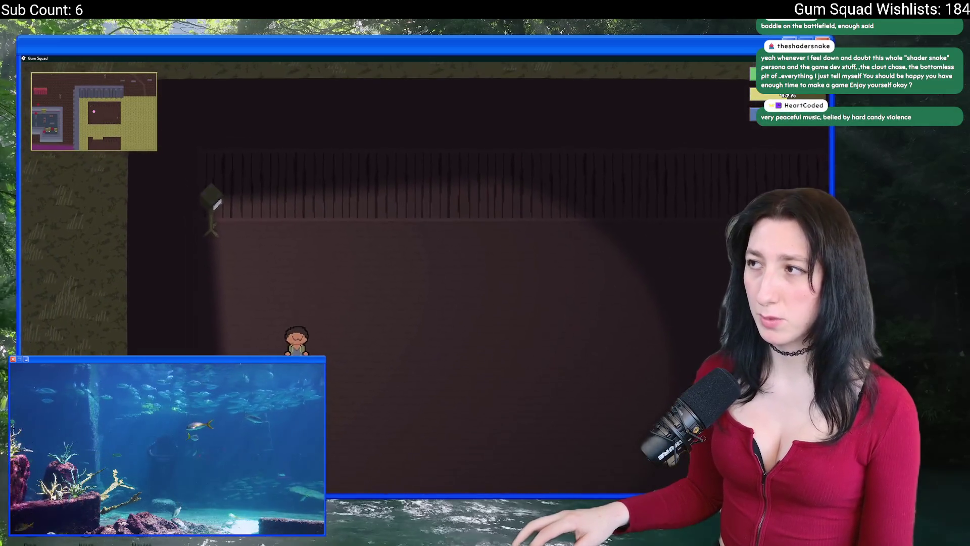
{"action": "key", "text": "Escape"}
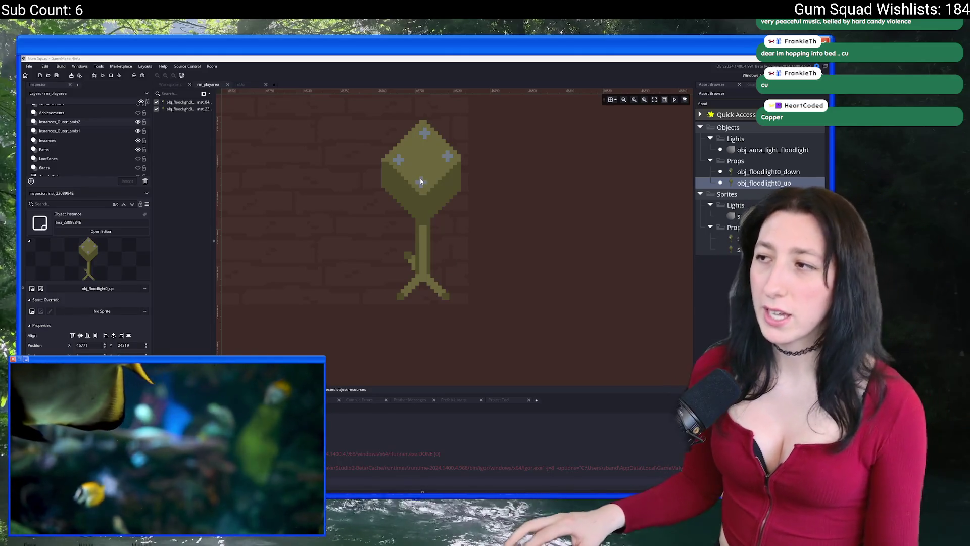
{"action": "scroll", "coordinate": [434, 177], "scroll_direction": "down", "scroll_amount": 5}
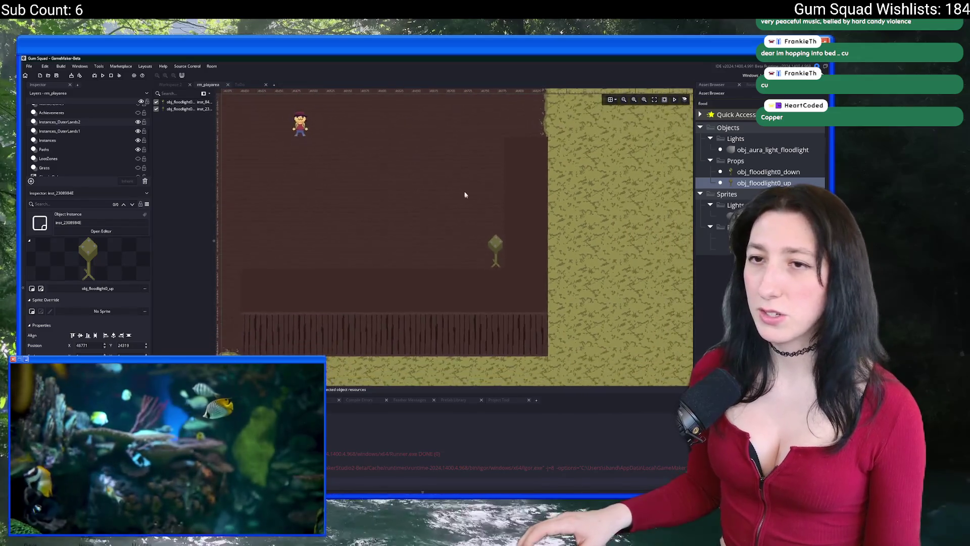
{"action": "scroll", "coordinate": [467, 197], "scroll_direction": "down", "scroll_amount": 2}
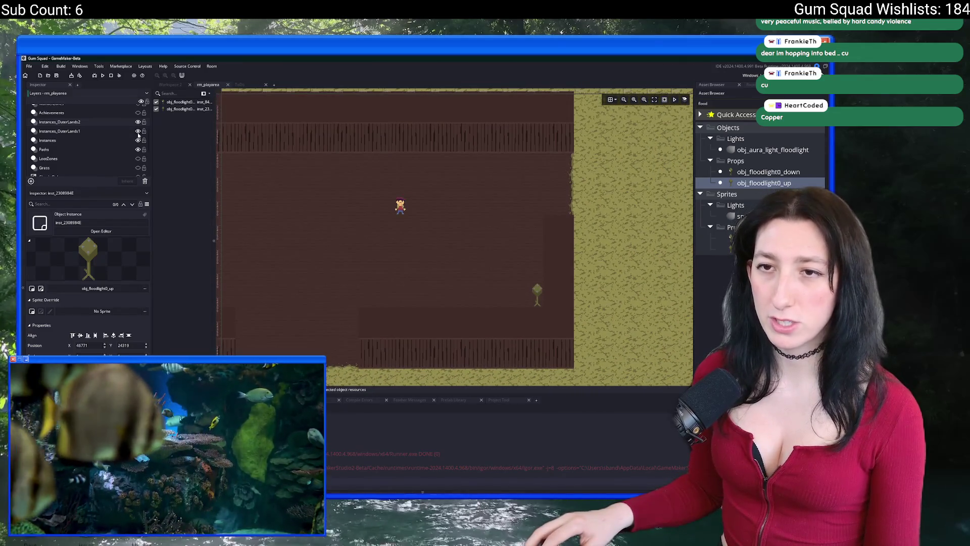
{"action": "scroll", "coordinate": [226, 131], "scroll_direction": "down", "scroll_amount": 2}
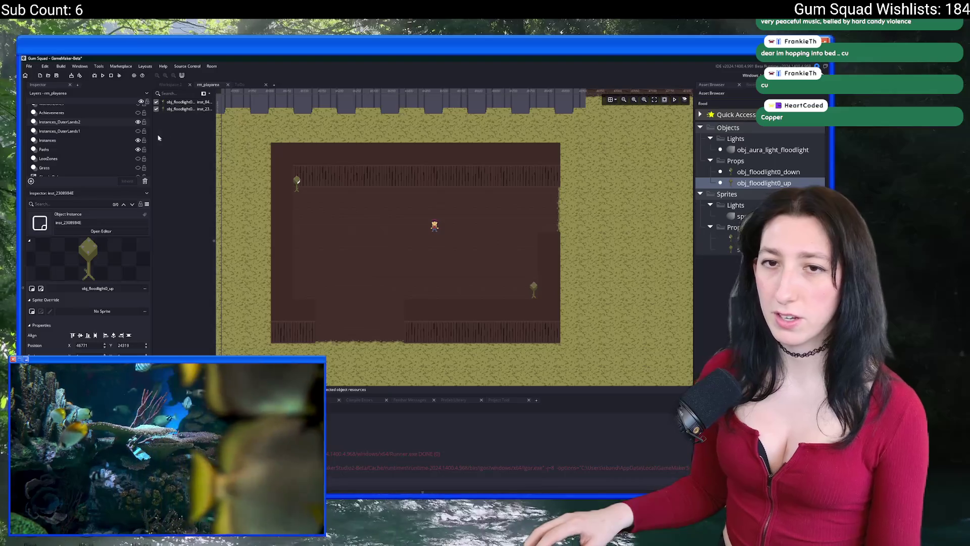
{"action": "left_click", "coordinate": [119, 128]}
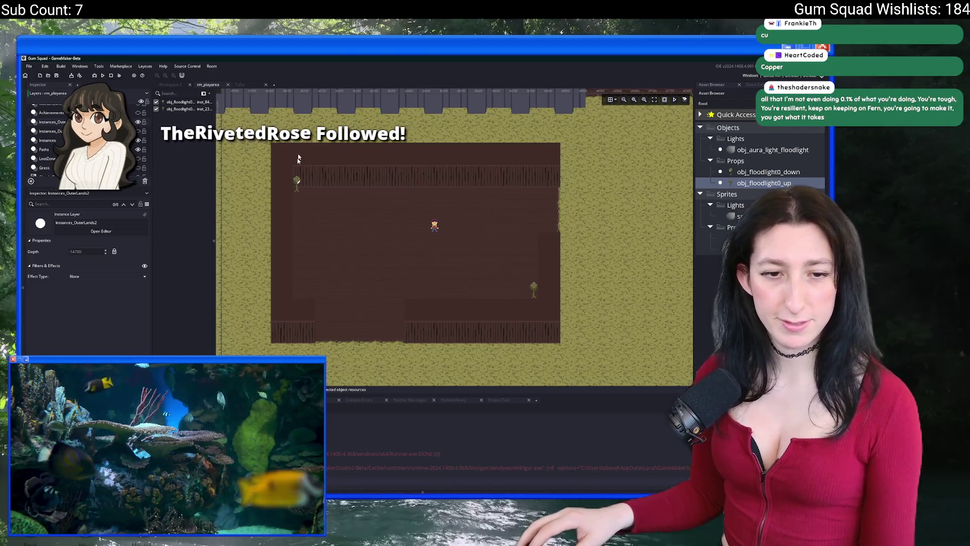
{"action": "left_click_drag", "start_coordinate": [409, 203], "coordinate": [340, 201]}
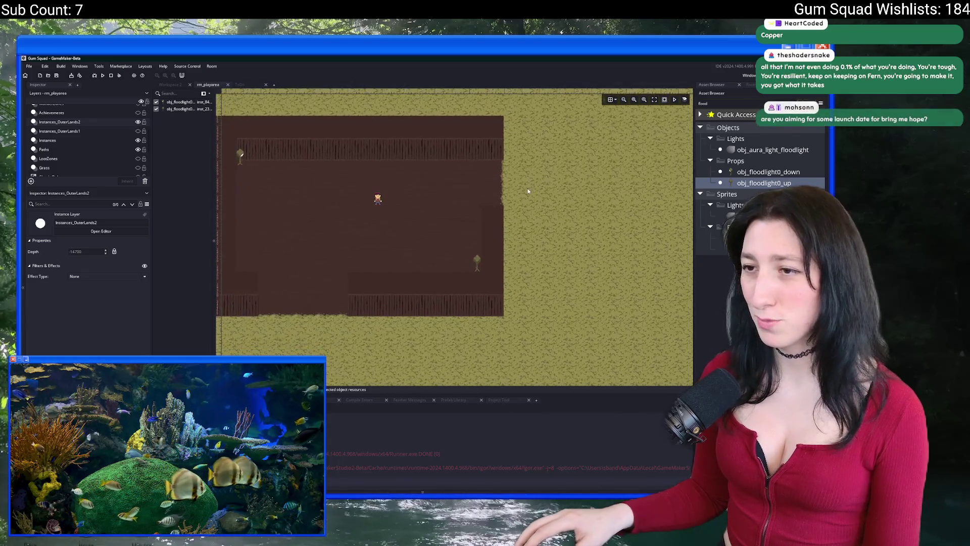
{"action": "scroll", "coordinate": [385, 216], "scroll_direction": "down", "scroll_amount": 1}
{"action": "scroll", "coordinate": [325, 234], "scroll_direction": "up", "scroll_amount": 3}
{"action": "left_click_drag", "start_coordinate": [303, 238], "coordinate": [395, 225]}
{"action": "scroll", "coordinate": [347, 194], "scroll_direction": "up", "scroll_amount": 3}
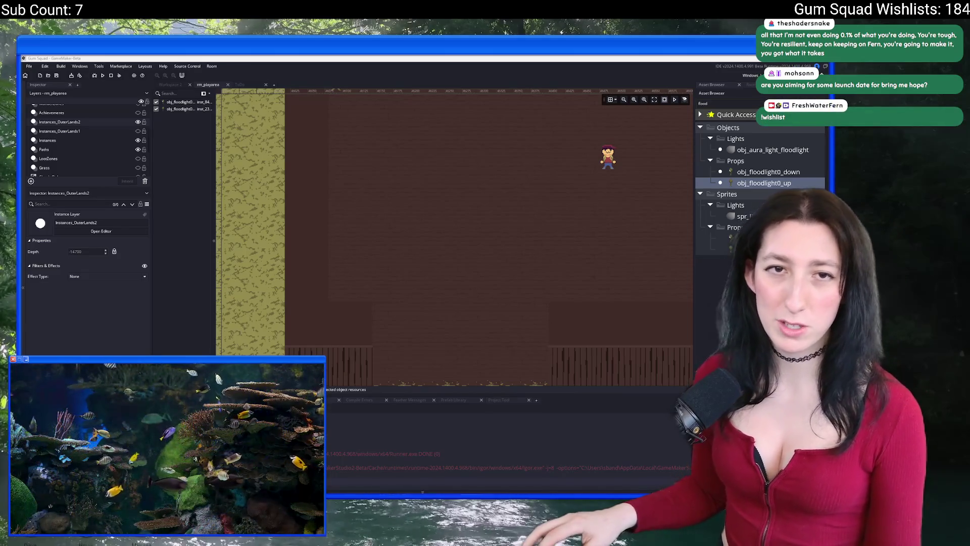
Skim the Bring Me Hope trailer to the garden and meteor scenes, then reload and replay it
{"action": "key", "text": "alt+Tab"}
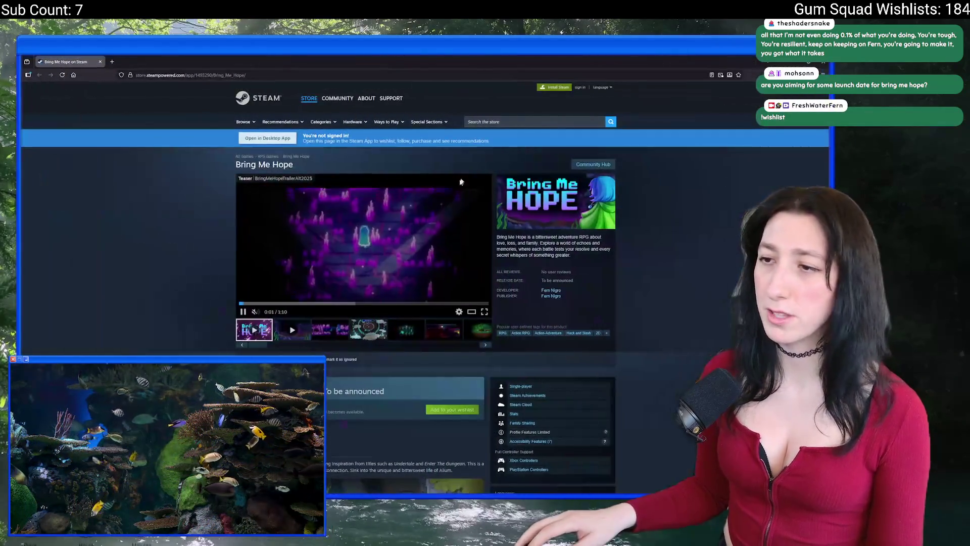
{"action": "left_click", "coordinate": [362, 268]}
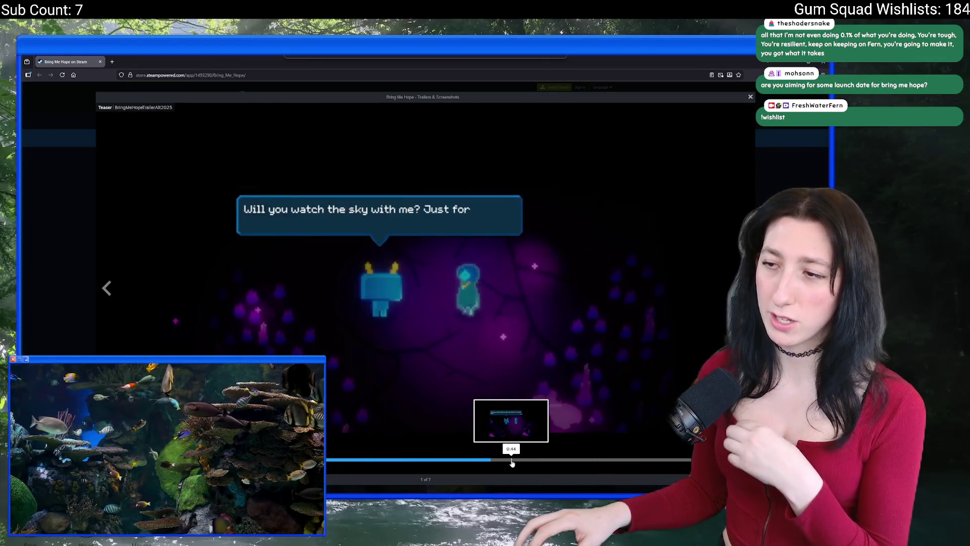
{"action": "left_click", "coordinate": [544, 460]}
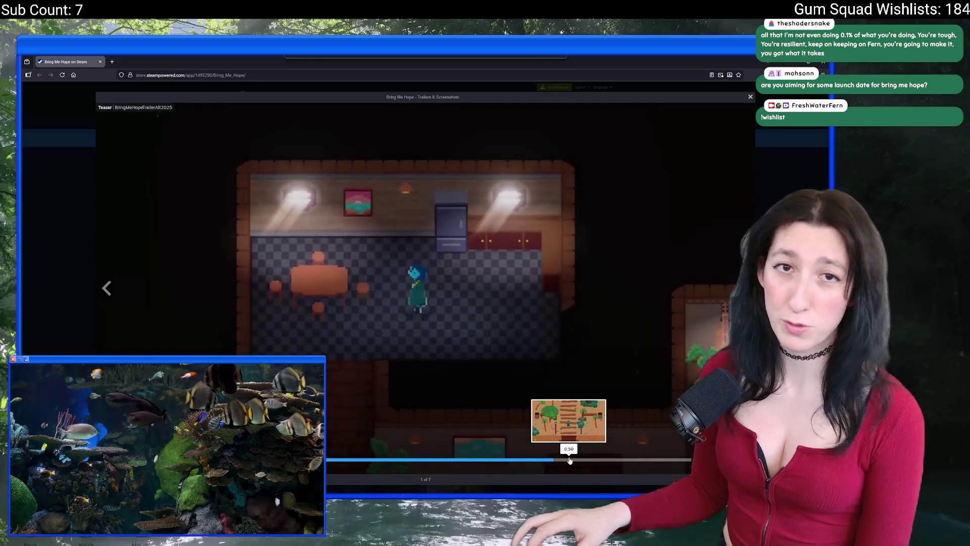
{"action": "left_click", "coordinate": [570, 460]}
{"action": "left_click", "coordinate": [660, 460]}
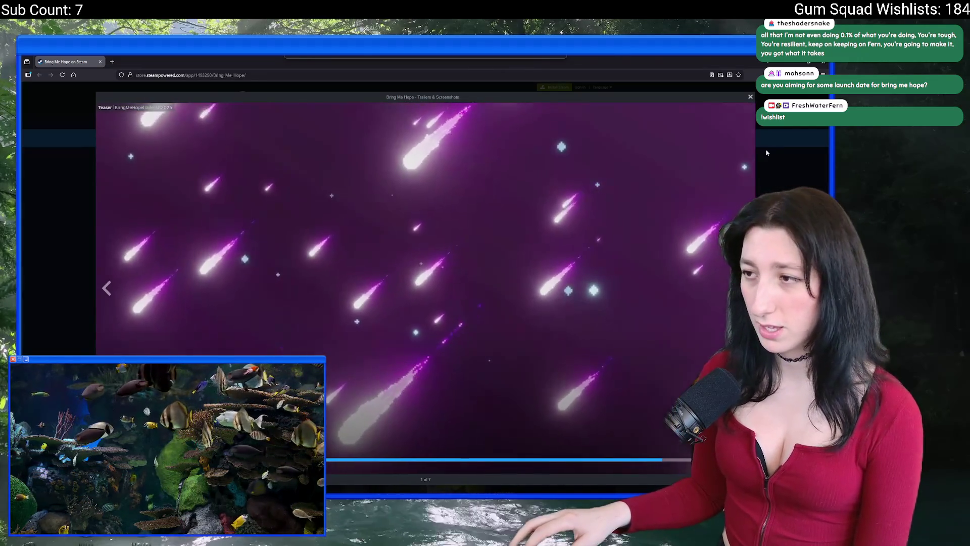
{"action": "key", "text": "Escape"}
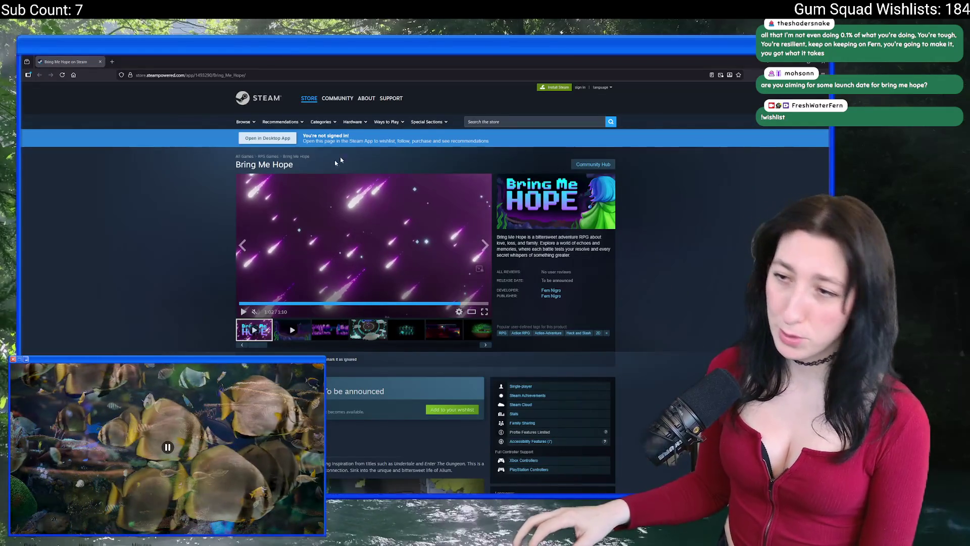
{"action": "key", "text": "F5"}
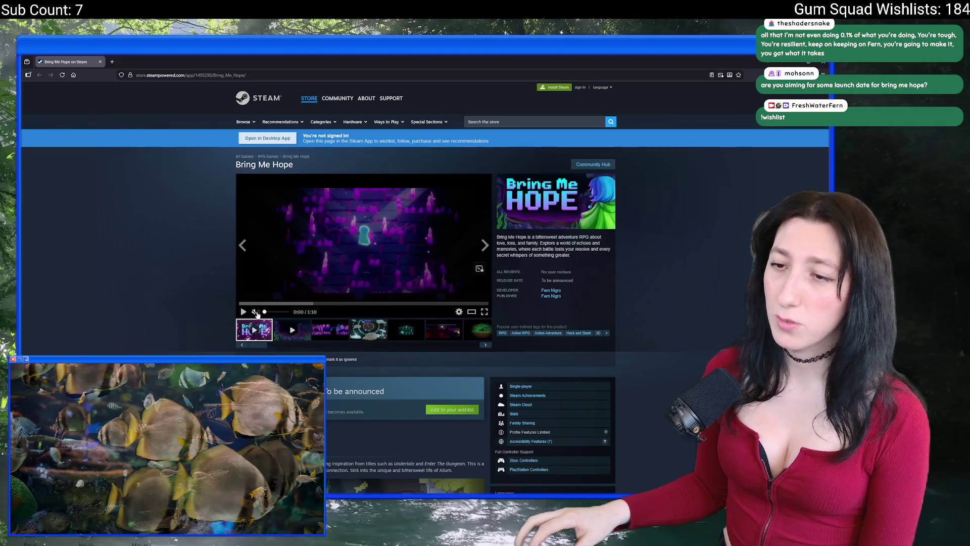
{"action": "left_click", "coordinate": [485, 313]}
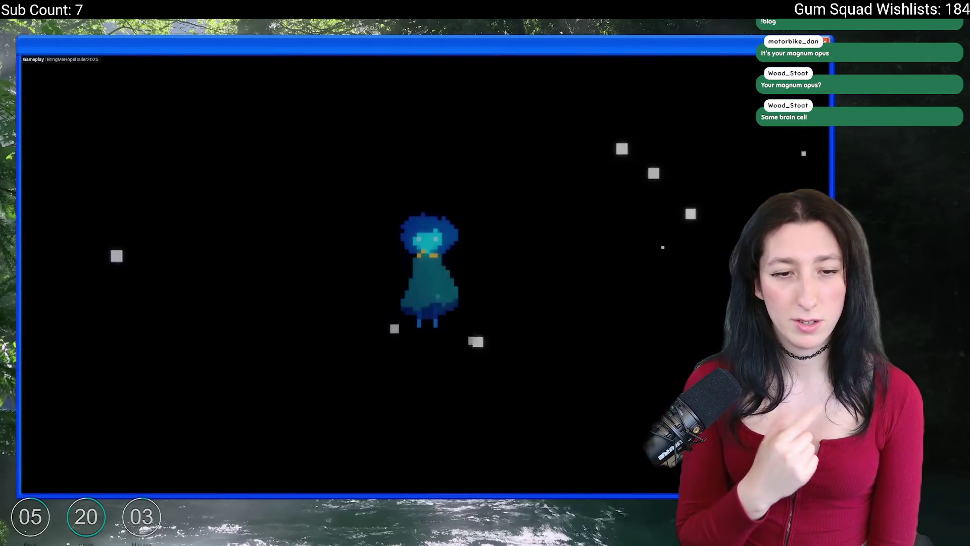
Switch the Bring Me Hope trailer to full screen, then exit full screen with Escape
{"action": "double_click", "coordinate": [276, 187]}
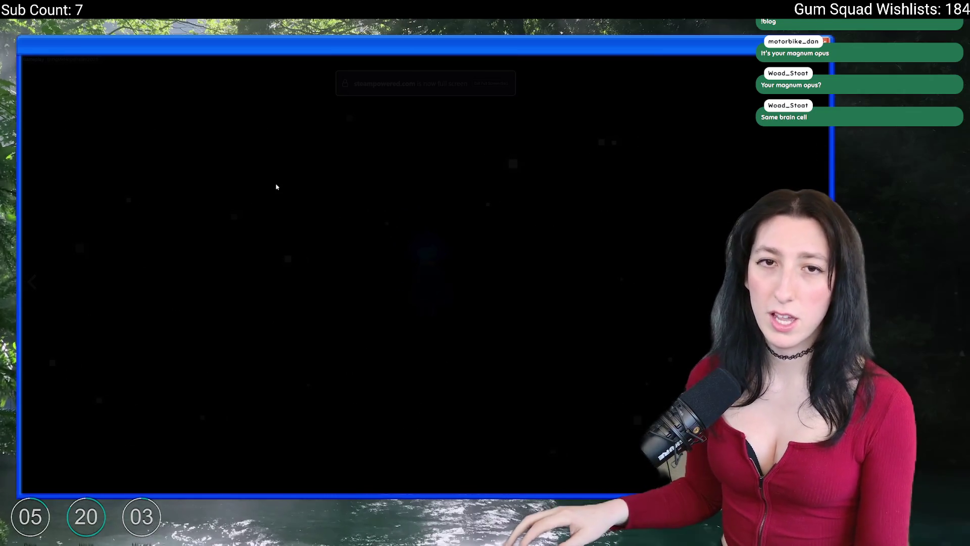
{"action": "key", "text": "Escape"}
Back in GameMaker, zoom and pan rm_playarea to the floodlight at the brown room's edge
{"action": "key", "text": "alt+Tab"}
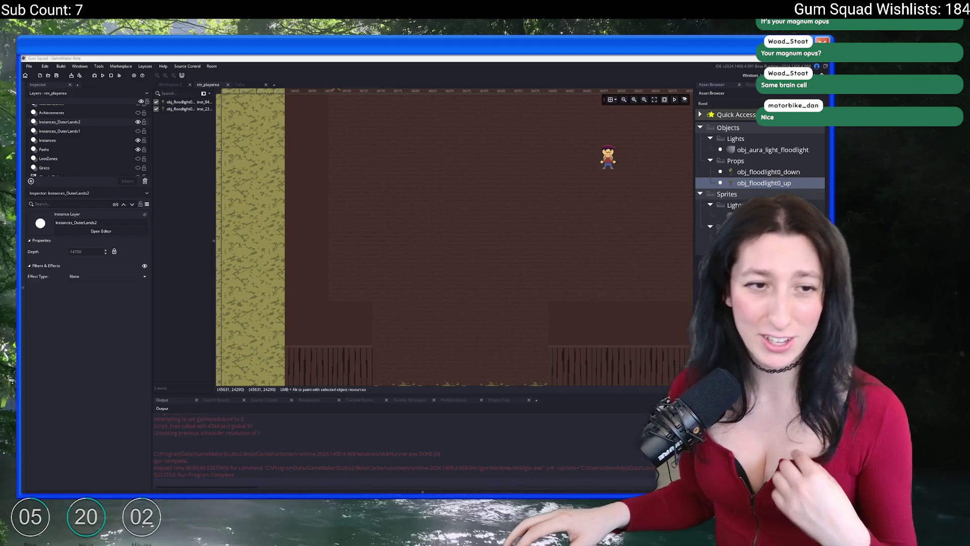
{"action": "scroll", "coordinate": [450, 195], "scroll_direction": "down", "scroll_amount": 3}
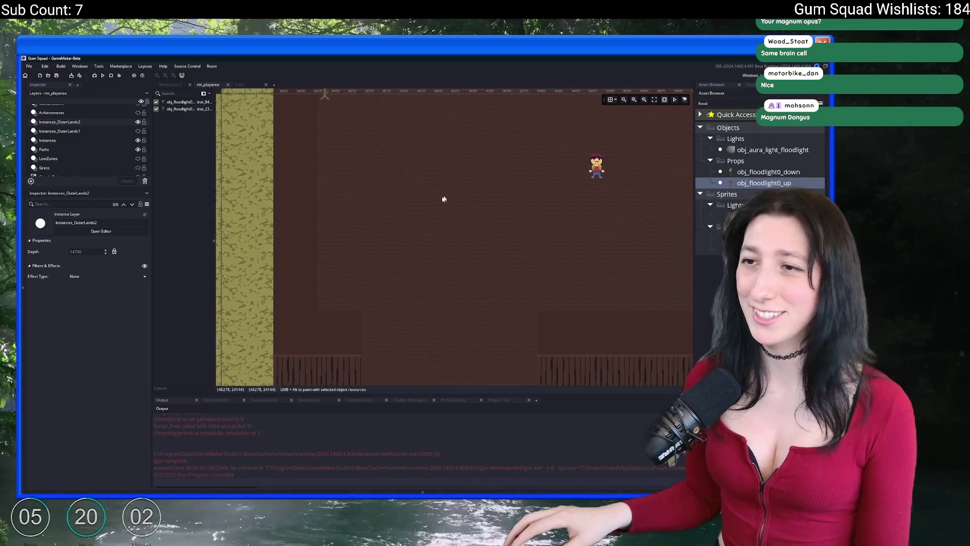
{"action": "scroll", "coordinate": [531, 283], "scroll_direction": "down", "scroll_amount": 3}
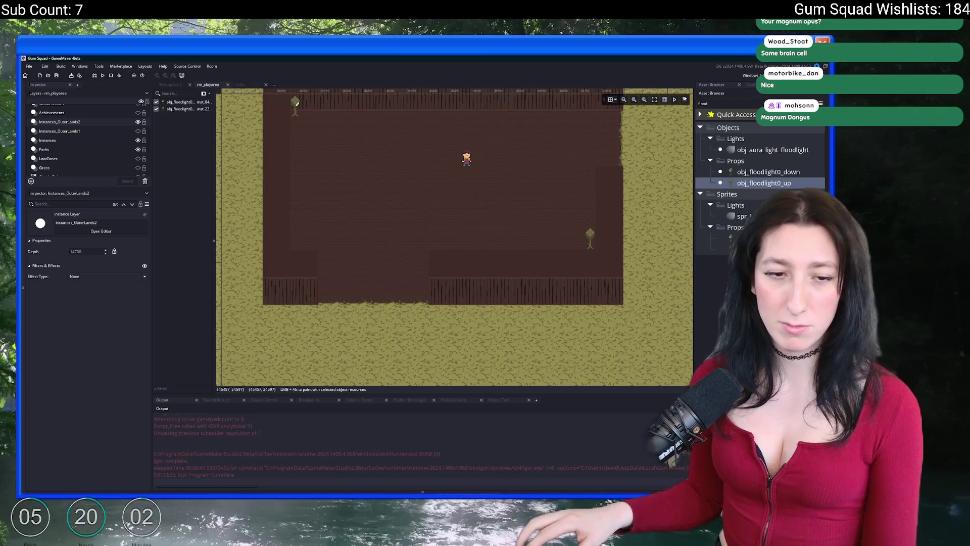
{"action": "scroll", "coordinate": [532, 214], "scroll_direction": "up", "scroll_amount": 2}
{"action": "scroll", "coordinate": [532, 214], "scroll_direction": "right", "scroll_amount": 3}
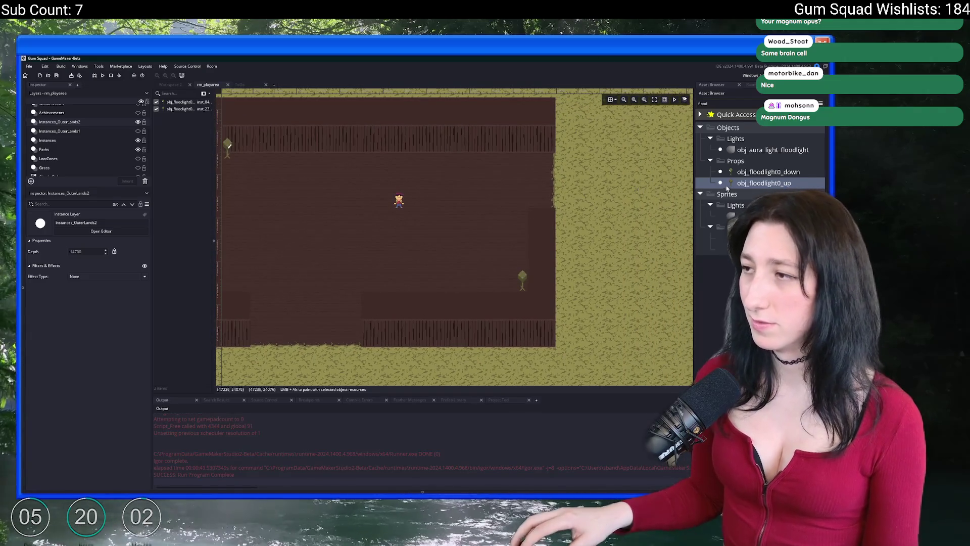
{"action": "scroll", "coordinate": [493, 273], "scroll_direction": "down", "scroll_amount": 10}
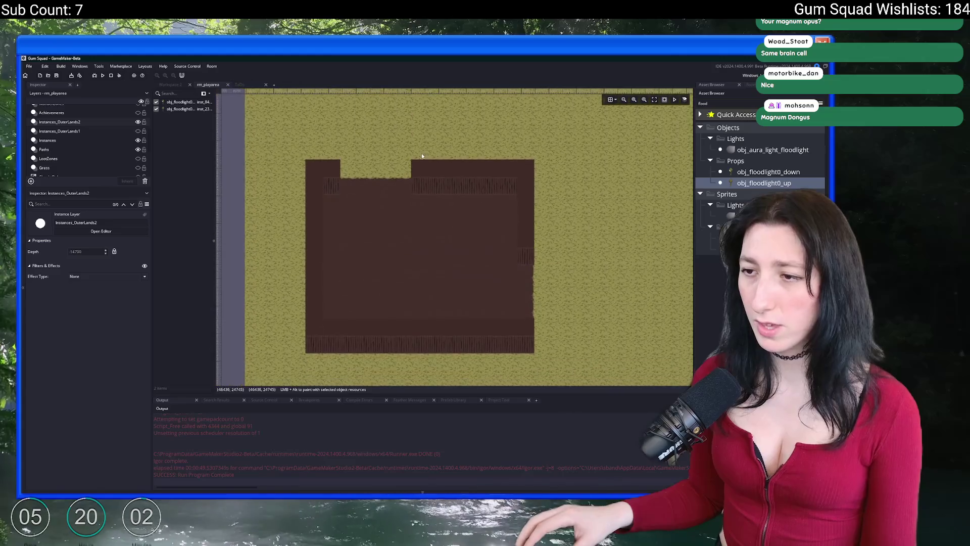
{"action": "scroll", "coordinate": [328, 317], "scroll_direction": "up", "scroll_amount": 3}
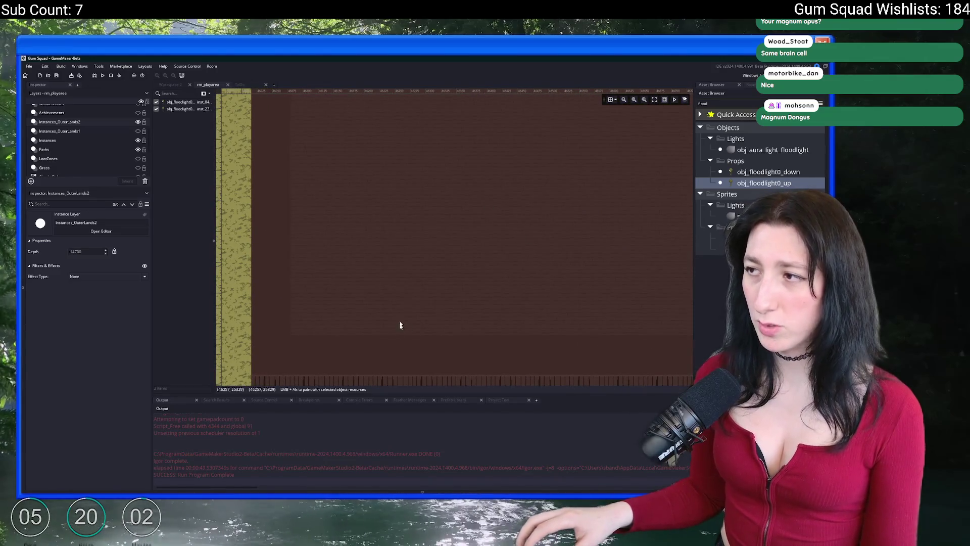
Drag obj_floodlight0_up slightly left and down until it sits at 46092, 25343
{"action": "left_click_drag", "start_coordinate": [305, 332], "coordinate": [301, 334]}
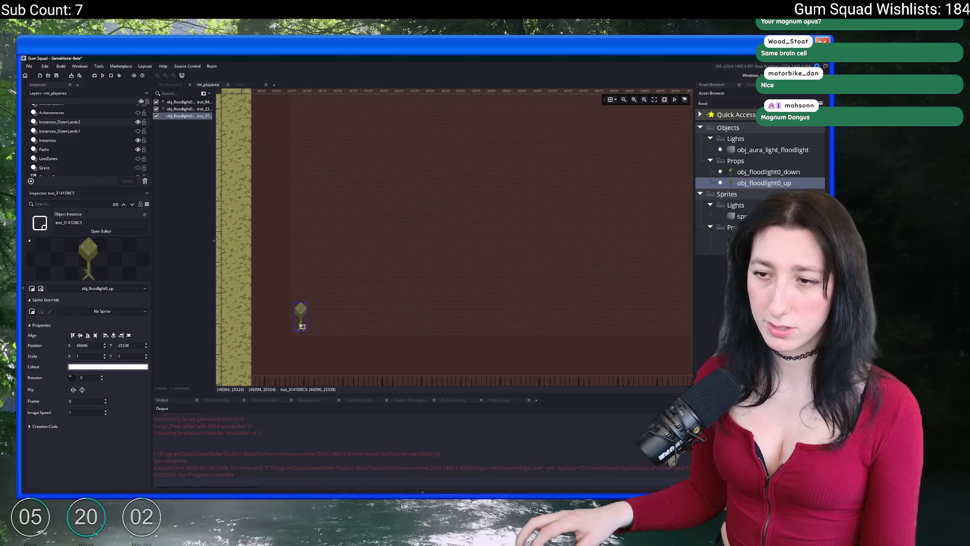
{"action": "double_click", "coordinate": [302, 325]}
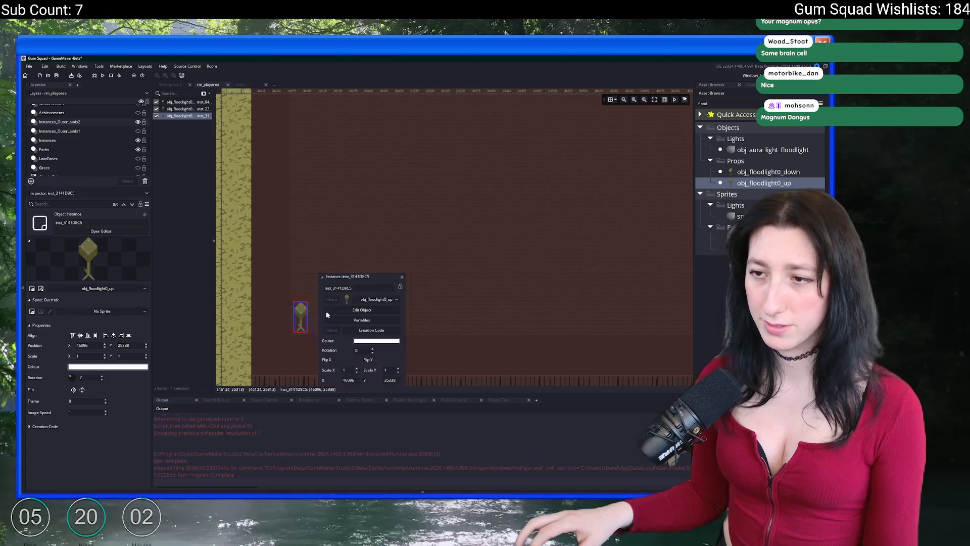
{"action": "left_click", "coordinate": [402, 278]}
{"action": "scroll", "coordinate": [360, 292], "scroll_direction": "up", "scroll_amount": 5}
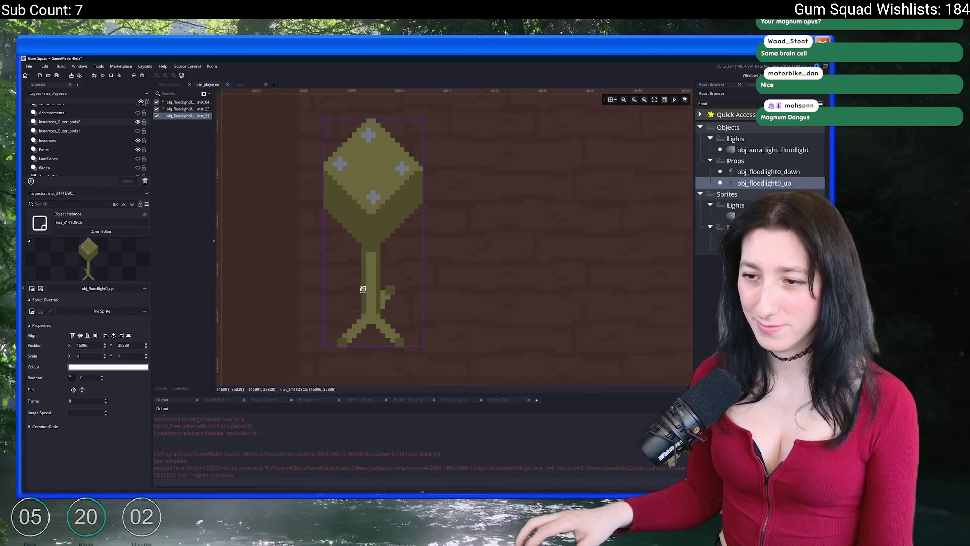
{"action": "left_click_drag", "start_coordinate": [360, 293], "coordinate": [353, 299]}
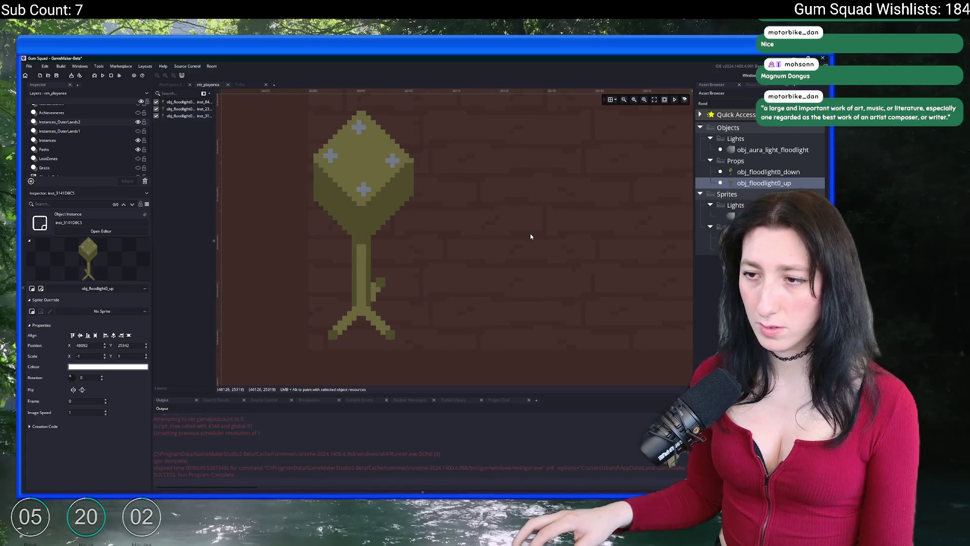
{"action": "scroll", "coordinate": [387, 272], "scroll_direction": "down", "scroll_amount": 2}
{"action": "left_click", "coordinate": [403, 271]}
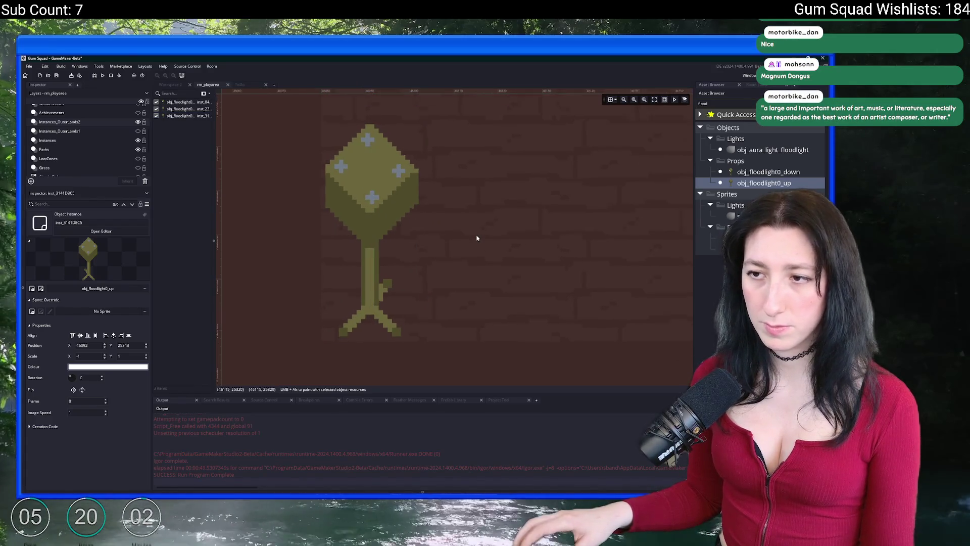
{"action": "scroll", "coordinate": [476, 238], "scroll_direction": "down", "scroll_amount": 3}
{"action": "mouse_move", "coordinate": [476, 238]}
{"action": "left_mouse_down"}
{"action": "mouse_move", "coordinate": [457, 224]}
{"action": "mouse_move", "coordinate": [309, 309]}
{"action": "mouse_move", "coordinate": [316, 295]}
{"action": "mouse_move", "coordinate": [287, 280]}
{"action": "left_mouse_up"}
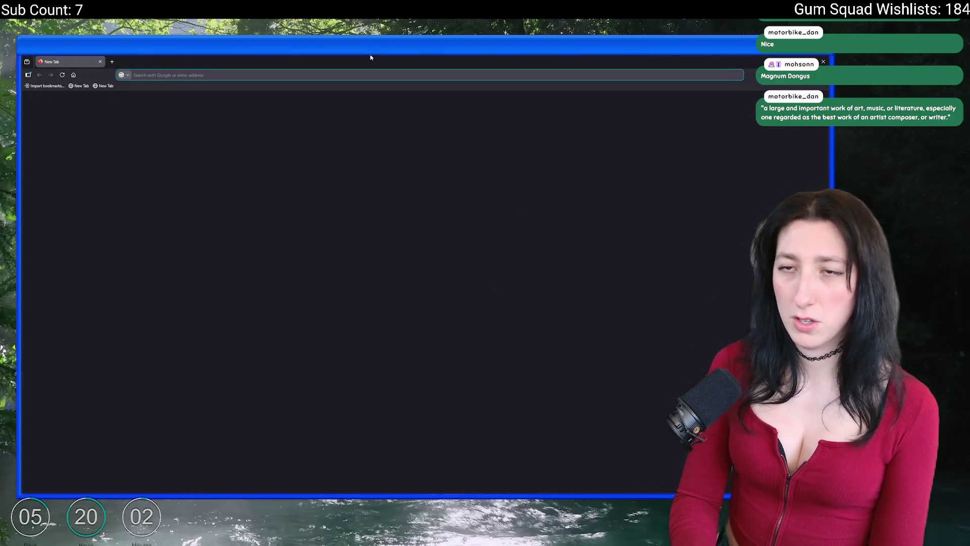
Search Google for what opus magnum means and skim the results
{"action": "type", "text": "opuwhat does opus ma"}
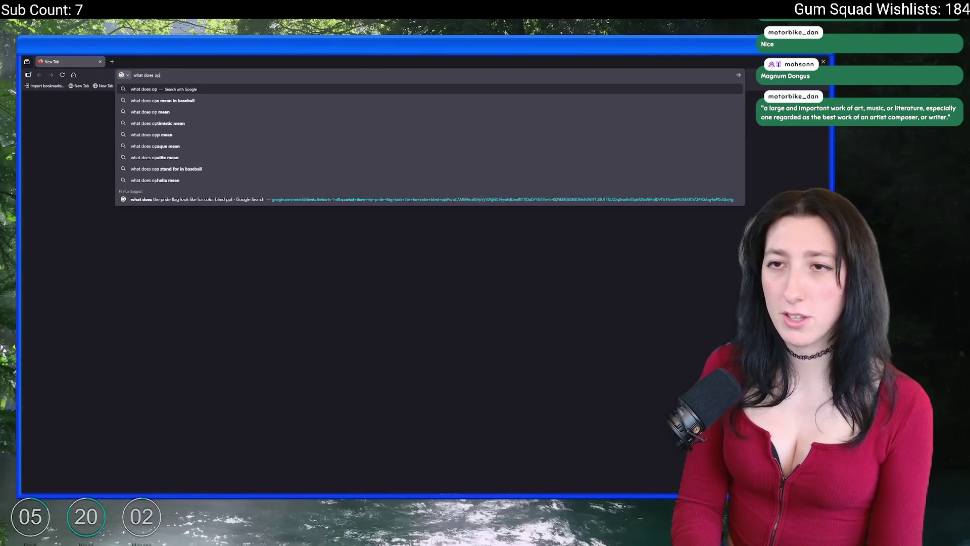
{"action": "type", "text": "magnu"}
{"action": "key", "text": "Return"}
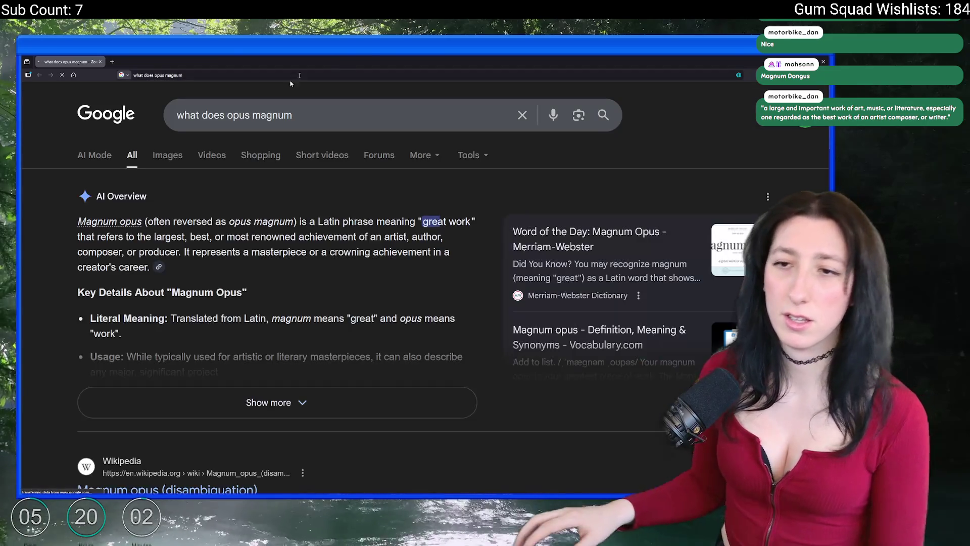
{"action": "scroll", "coordinate": [233, 302], "scroll_direction": "down", "scroll_amount": 10}
{"action": "scroll", "coordinate": [207, 315], "scroll_direction": "up", "scroll_amount": 1}
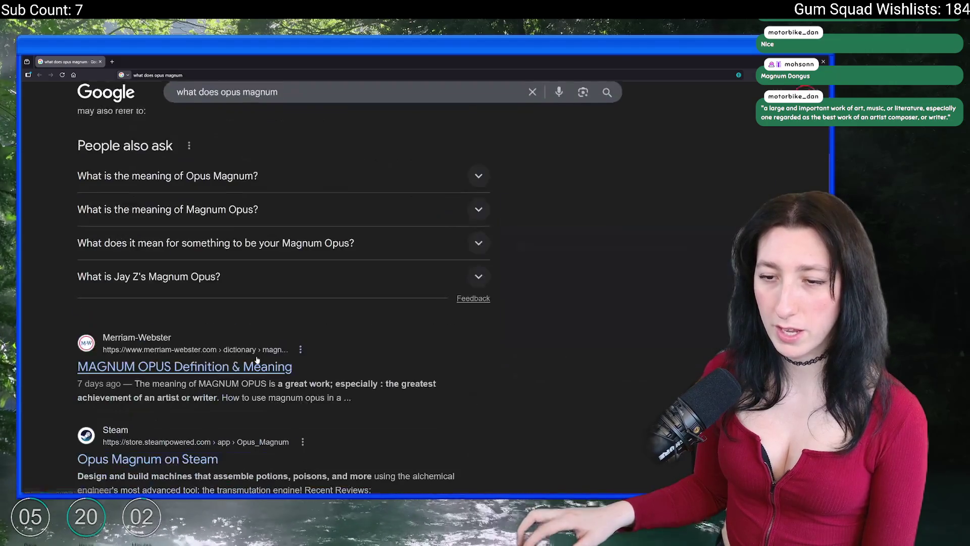
{"action": "scroll", "coordinate": [199, 326], "scroll_direction": "down", "scroll_amount": 3}
{"action": "scroll", "coordinate": [178, 353], "scroll_direction": "down", "scroll_amount": 4}
{"action": "scroll", "coordinate": [138, 286], "scroll_direction": "down", "scroll_amount": 10}
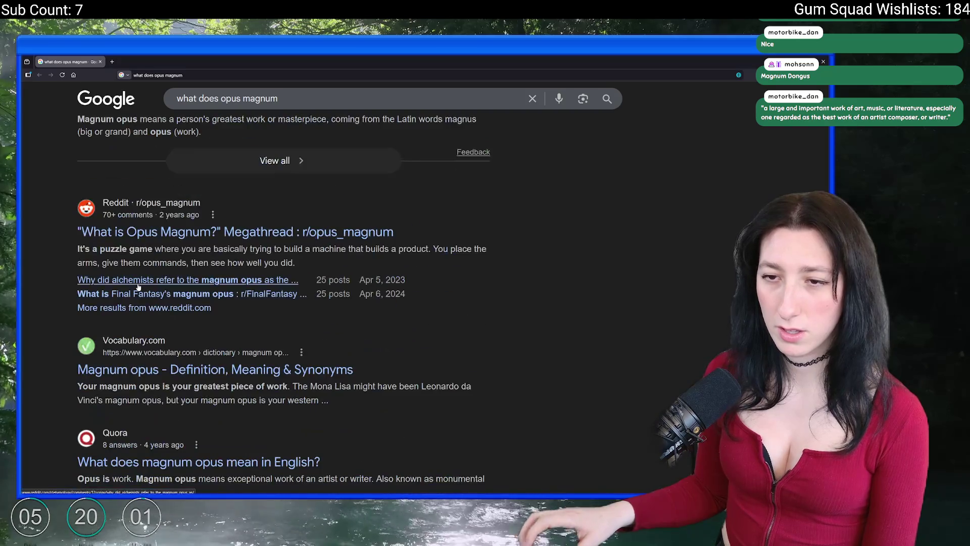
{"action": "scroll", "coordinate": [139, 260], "scroll_direction": "down", "scroll_amount": 4}
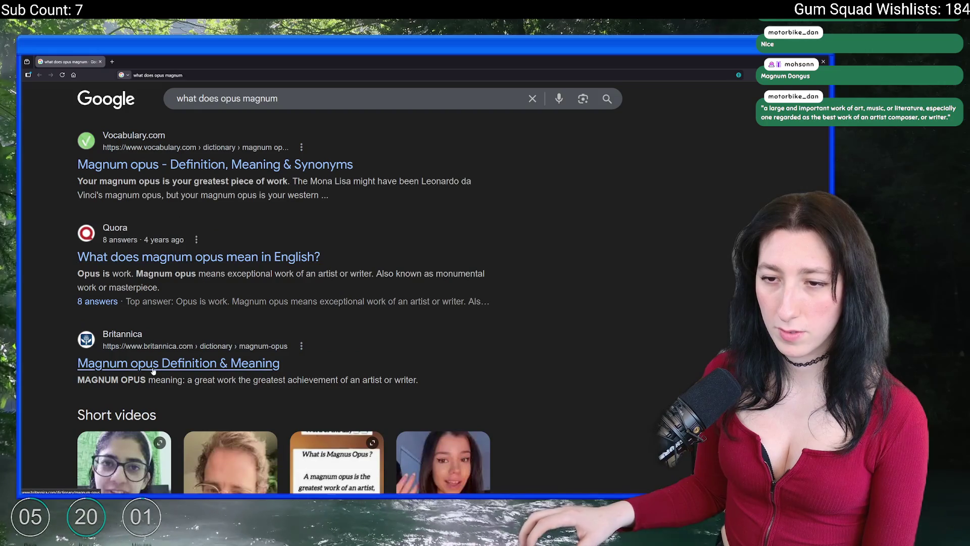
{"action": "scroll", "coordinate": [154, 370], "scroll_direction": "up", "scroll_amount": 1}
Refine the query to the opus magnum definition and expand the full AI overview
{"action": "left_click", "coordinate": [333, 99]}
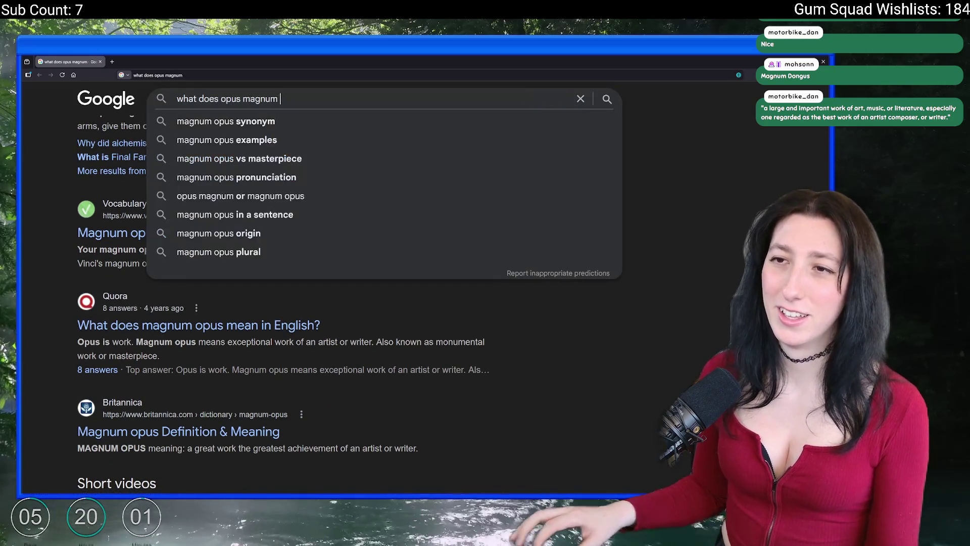
{"action": "type", "text": "defin"}
{"action": "key", "text": "Down"}
{"action": "key", "text": "Return"}
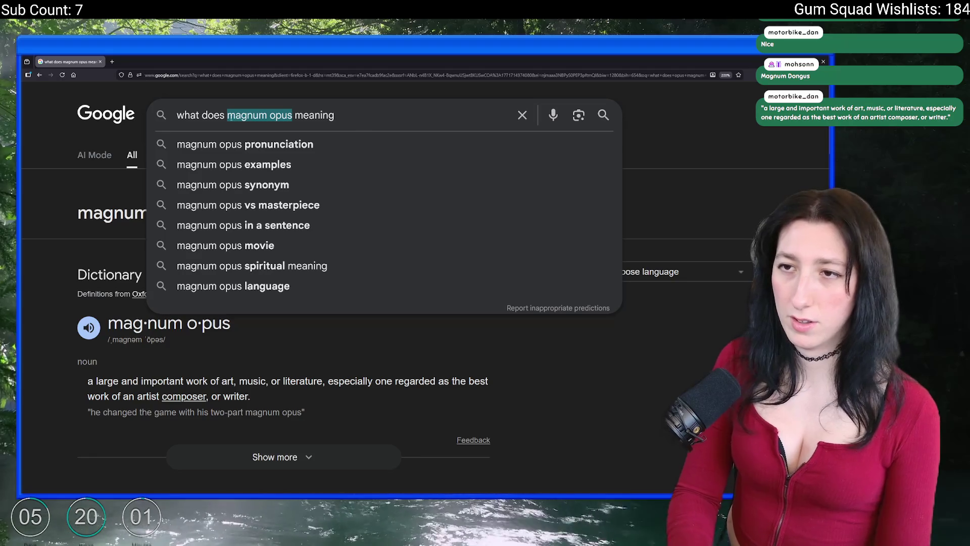
{"action": "type", "text": "opus magnum"}
{"action": "key", "text": "Return"}
{"action": "scroll", "coordinate": [225, 289], "scroll_direction": "down", "scroll_amount": 4}
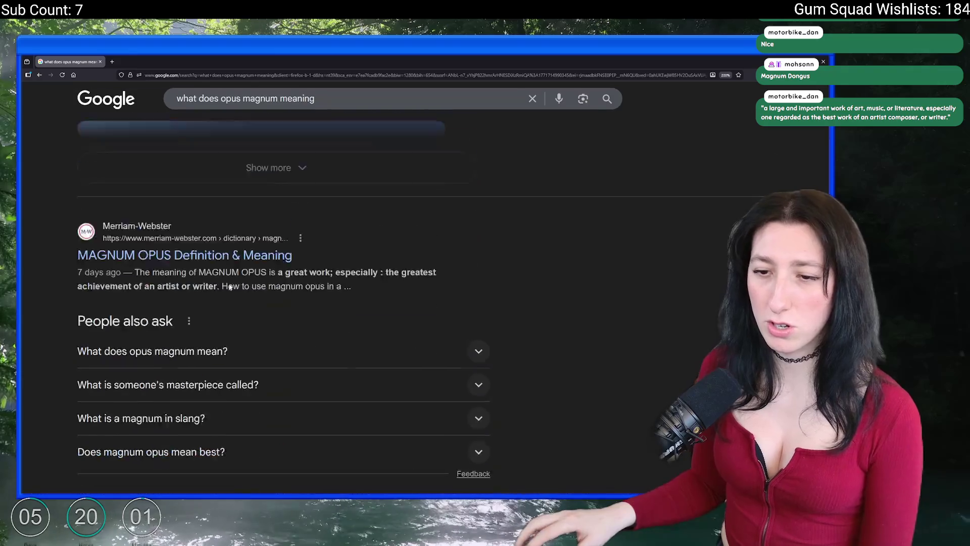
{"action": "scroll", "coordinate": [216, 304], "scroll_direction": "down", "scroll_amount": 3}
{"action": "scroll", "coordinate": [216, 304], "scroll_direction": "up", "scroll_amount": 3}
{"action": "left_click", "coordinate": [269, 334]}
{"action": "scroll", "coordinate": [269, 306], "scroll_direction": "down", "scroll_amount": 5}
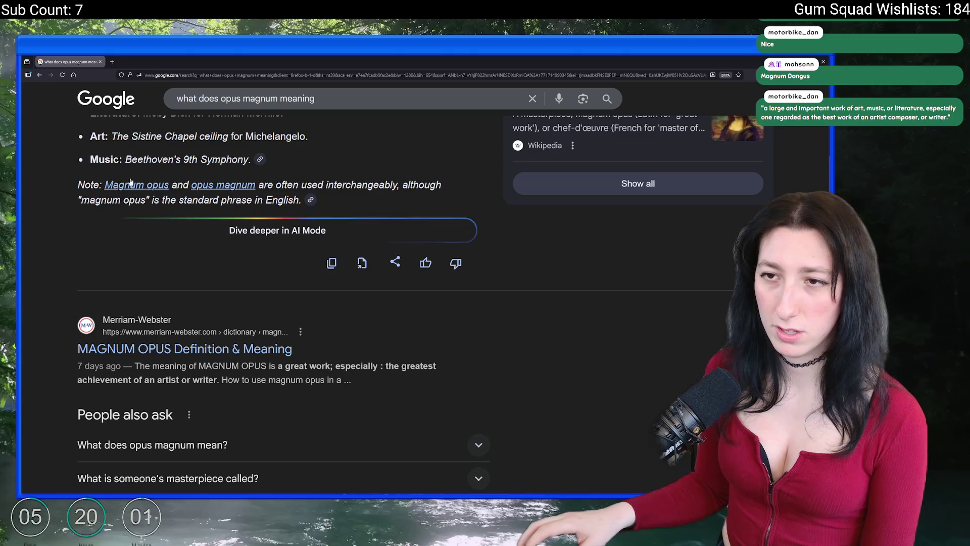
Open the opus magnum Quora answer in a new tab, read it, then close that tab
{"action": "left_click", "coordinate": [216, 188]}
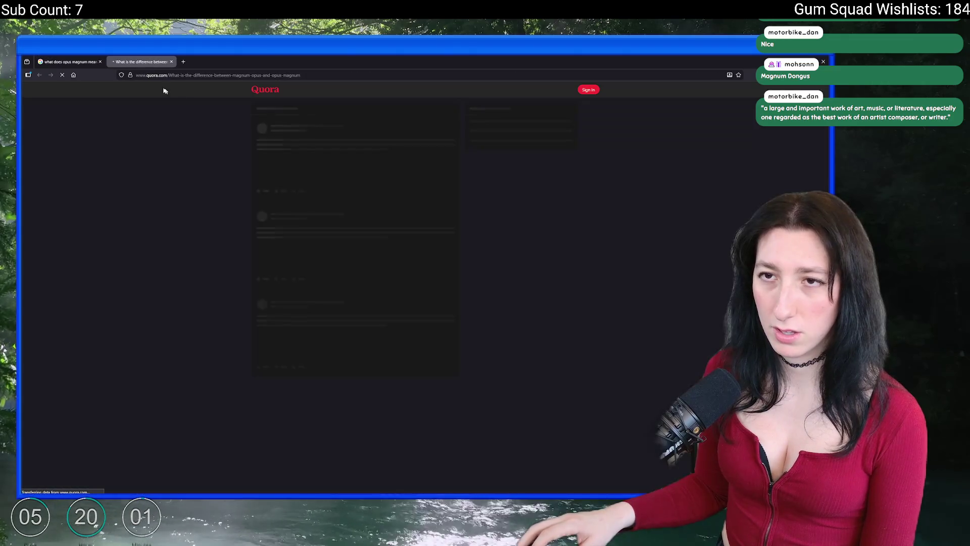
{"action": "left_click", "coordinate": [66, 61]}
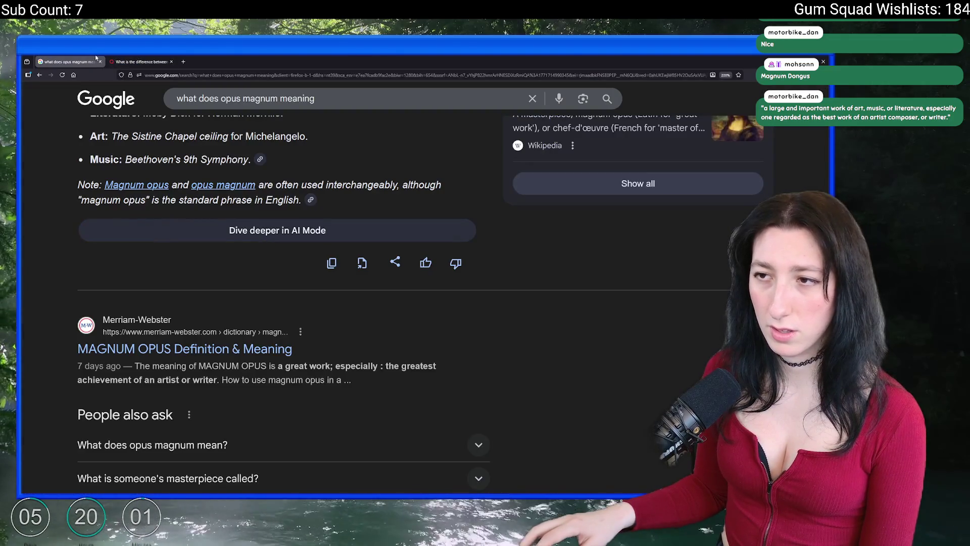
{"action": "left_click", "coordinate": [121, 61]}
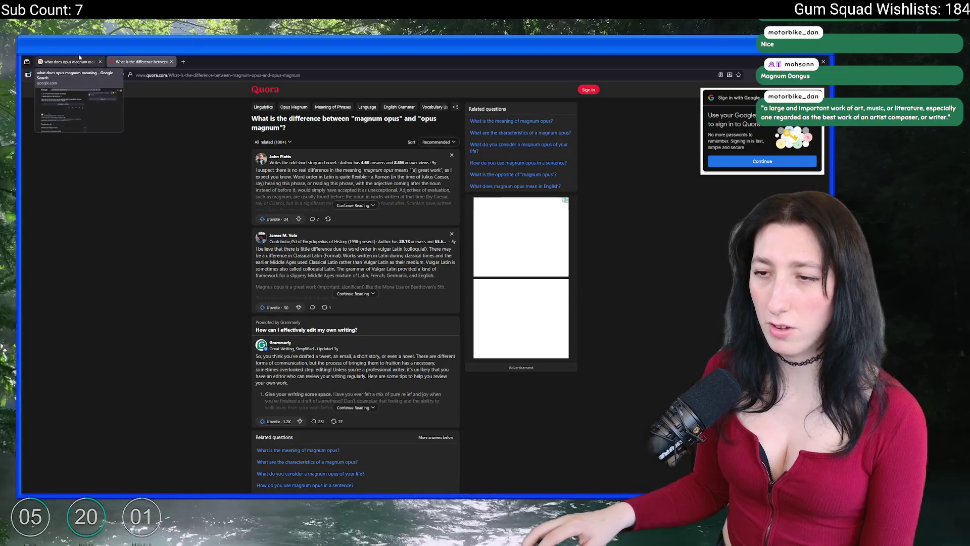
{"action": "scroll", "coordinate": [100, 189], "scroll_direction": "down", "scroll_amount": 5}
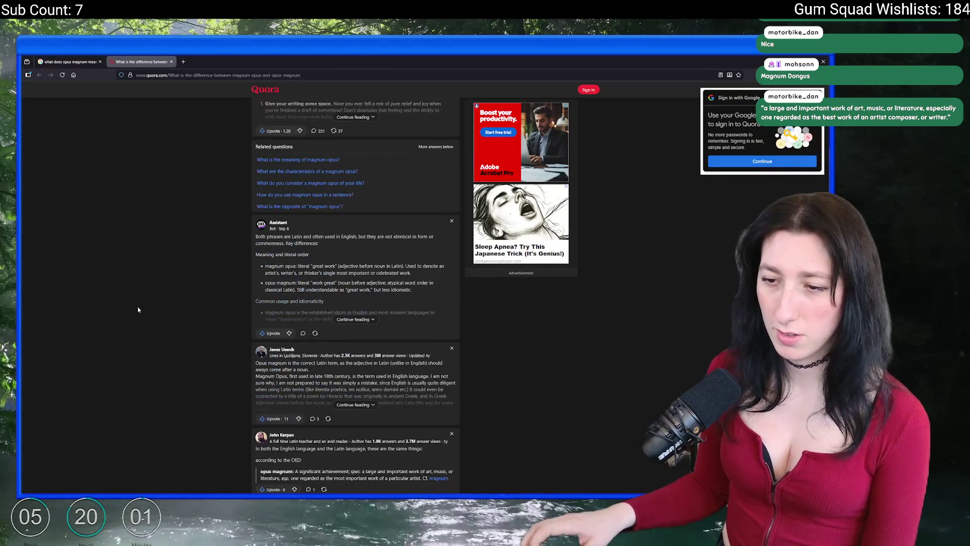
{"action": "middle_click", "coordinate": [124, 57]}
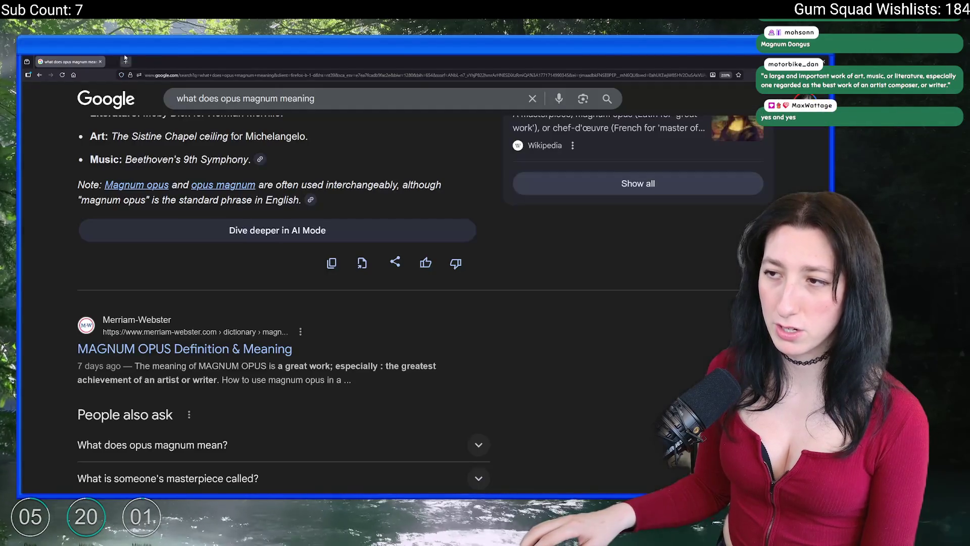
{"action": "scroll", "coordinate": [151, 345], "scroll_direction": "down", "scroll_amount": 5}
{"action": "scroll", "coordinate": [151, 346], "scroll_direction": "up", "scroll_amount": 2}
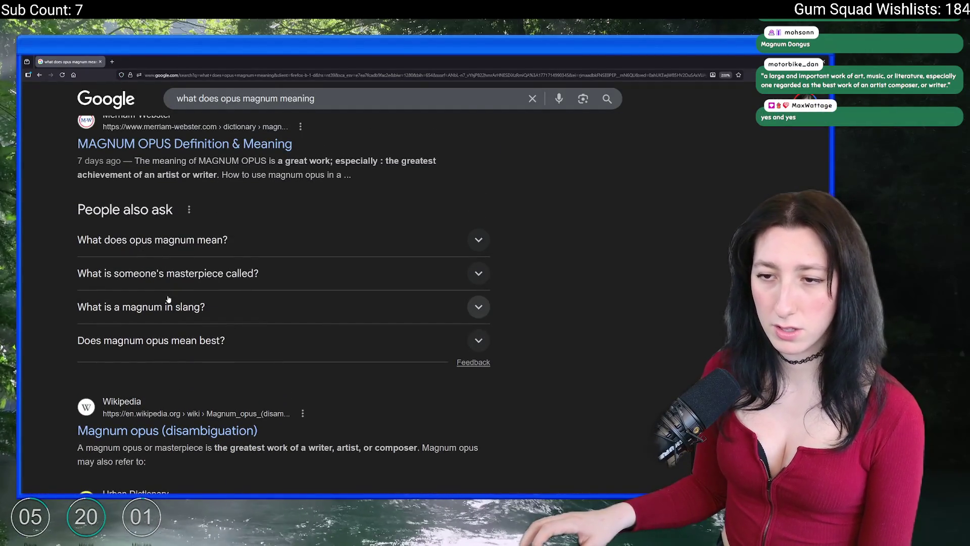
{"action": "scroll", "coordinate": [166, 302], "scroll_direction": "up", "scroll_amount": 6}
{"action": "key", "text": "alt+Tab"}
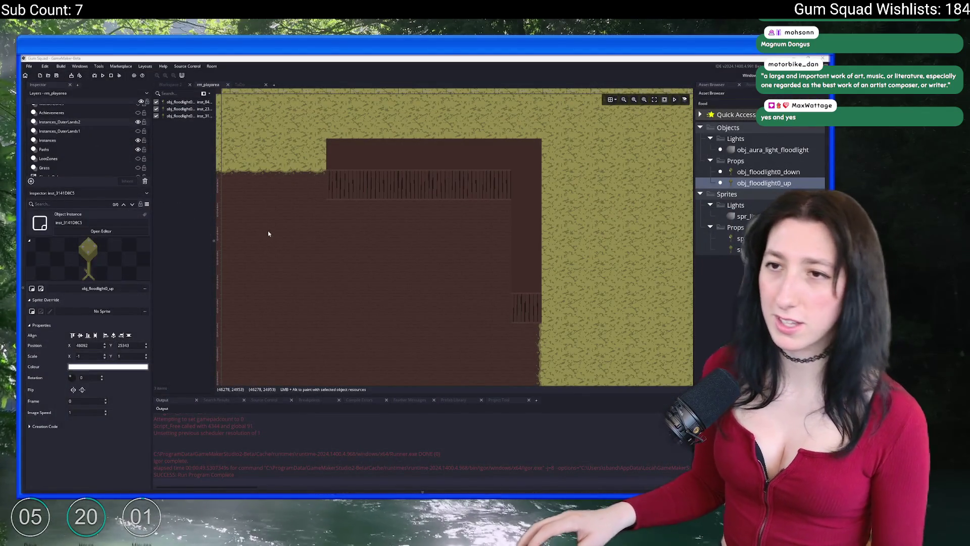
Place an obj_floodlight0_down instance on the right end of the back fence wall
{"action": "scroll", "coordinate": [369, 222], "scroll_direction": "down", "scroll_amount": 2}
{"action": "scroll", "coordinate": [398, 230], "scroll_direction": "up", "scroll_amount": 2}
{"action": "scroll", "coordinate": [387, 250], "scroll_direction": "down", "scroll_amount": 2}
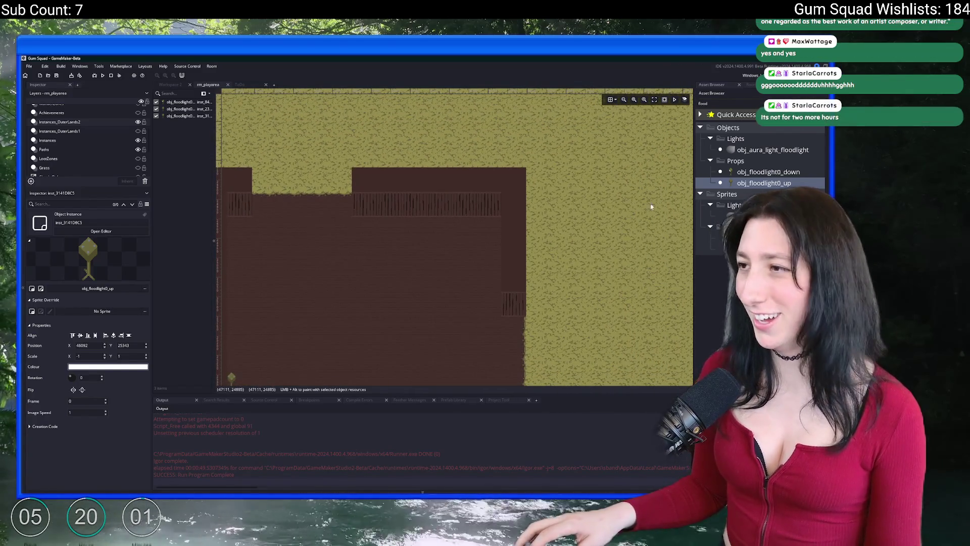
{"action": "left_click", "coordinate": [758, 172]}
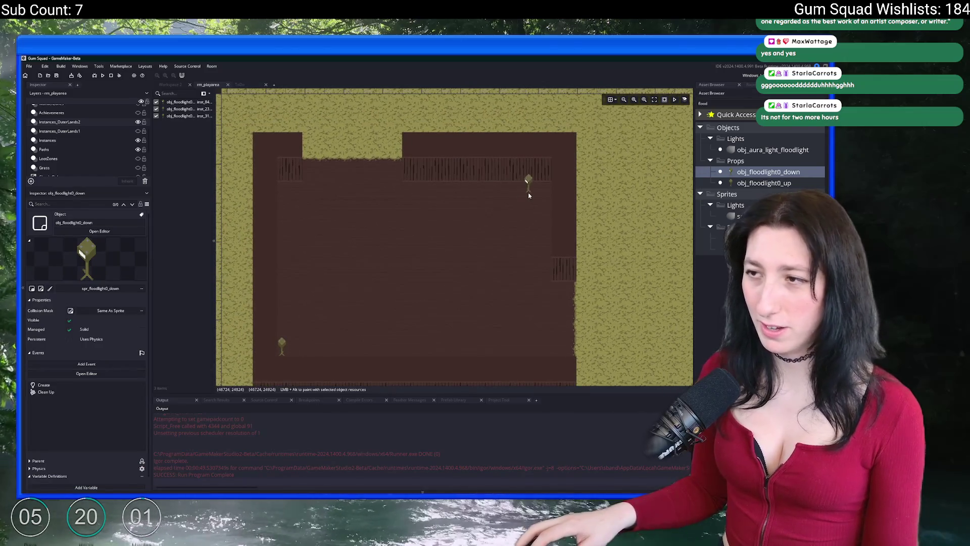
{"action": "left_click", "coordinate": [547, 191]}
{"action": "scroll", "coordinate": [531, 228], "scroll_direction": "up", "scroll_amount": 5}
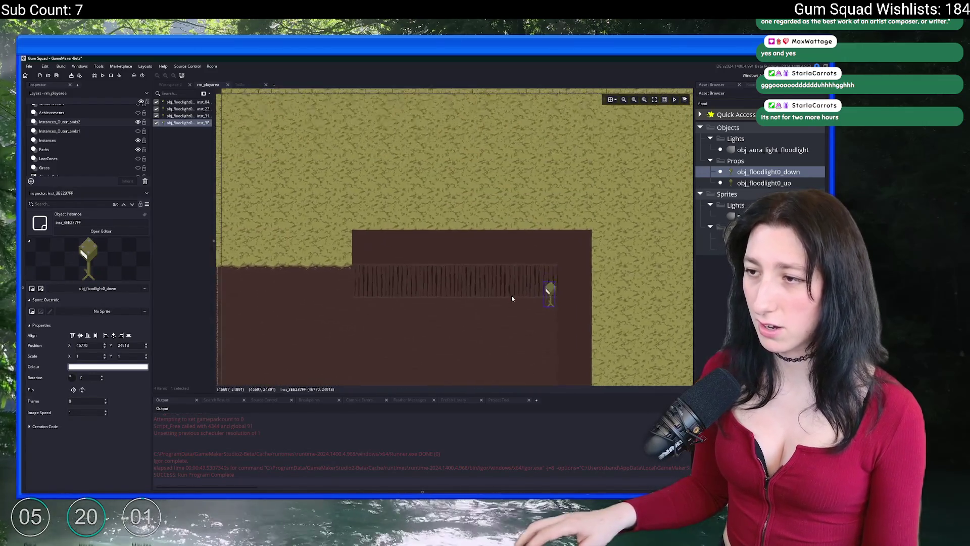
{"action": "scroll", "coordinate": [460, 202], "scroll_direction": "up", "scroll_amount": 5}
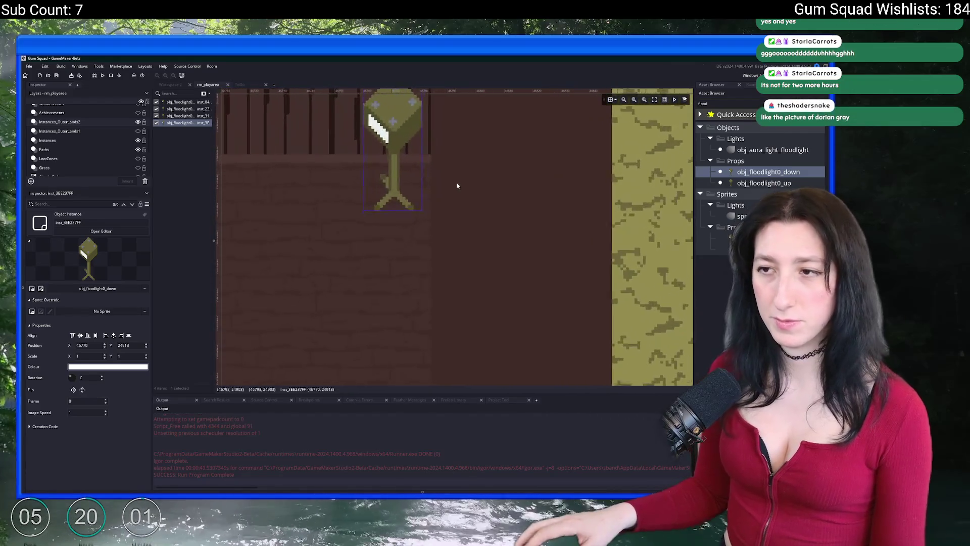
Nudge the new floodlight onto the upper railing at 46772, 24910
{"action": "left_click_drag", "start_coordinate": [445, 291], "coordinate": [449, 287]}
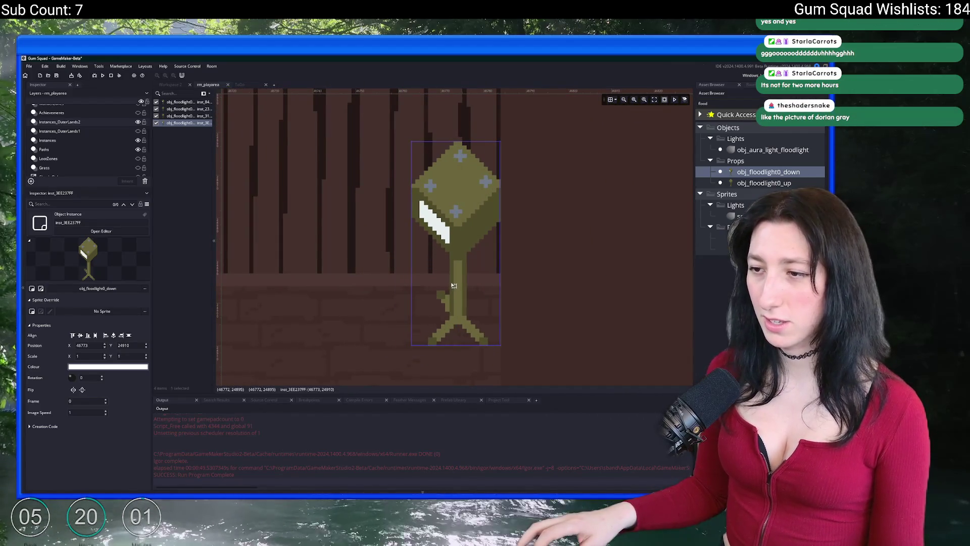
{"action": "left_click", "coordinate": [381, 290]}
{"action": "scroll", "coordinate": [380, 291], "scroll_direction": "down", "scroll_amount": 2}
{"action": "scroll", "coordinate": [380, 292], "scroll_direction": "down", "scroll_amount": 3}
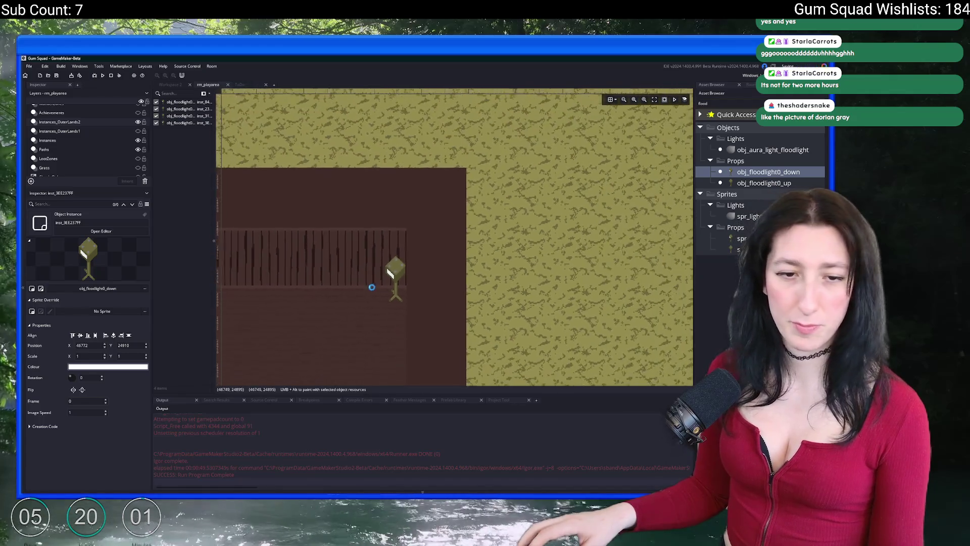
{"action": "scroll", "coordinate": [354, 283], "scroll_direction": "up", "scroll_amount": 1}
{"action": "scroll", "coordinate": [349, 228], "scroll_direction": "up", "scroll_amount": 1}
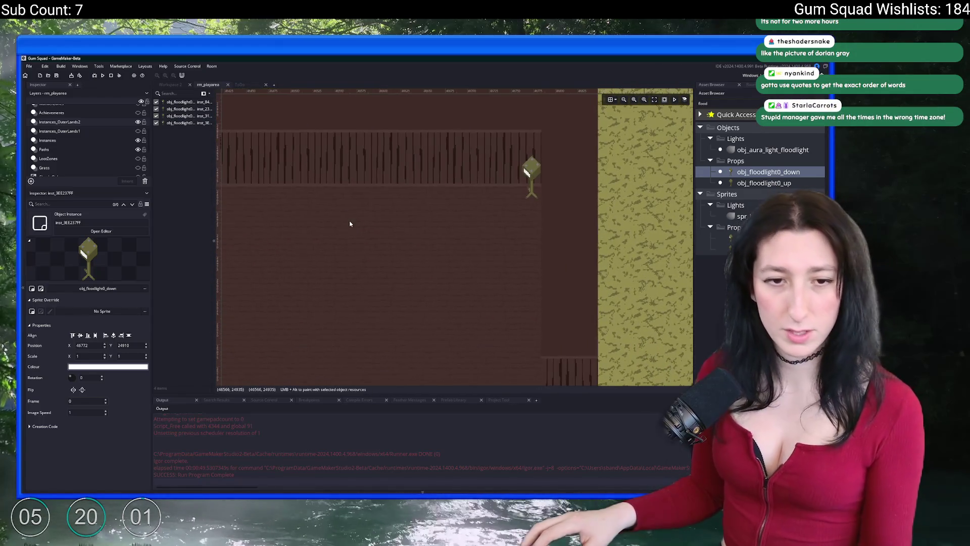
{"action": "scroll", "coordinate": [336, 245], "scroll_direction": "down", "scroll_amount": 1}
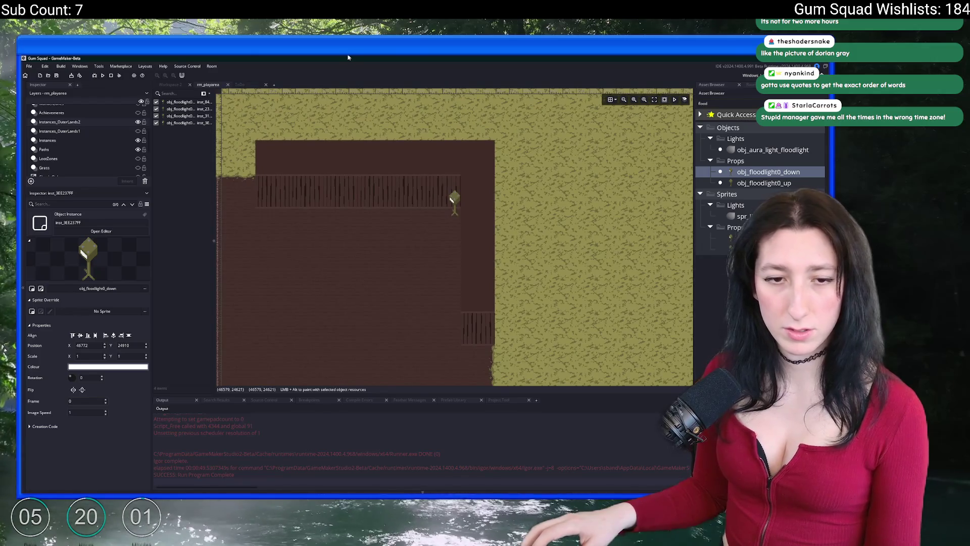
{"action": "scroll", "coordinate": [298, 233], "scroll_direction": "down", "scroll_amount": 2}
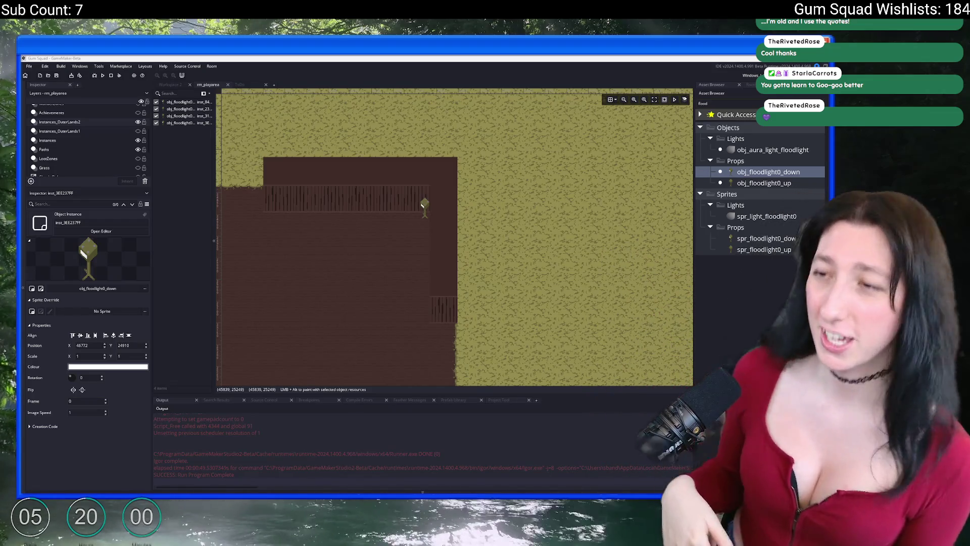
{"action": "mouse_move", "coordinate": [390, 238]}
{"action": "left_mouse_down"}
{"action": "mouse_move", "coordinate": [536, 180]}
{"action": "mouse_move", "coordinate": [442, 271]}
{"action": "mouse_move", "coordinate": [422, 262]}
{"action": "left_mouse_up"}
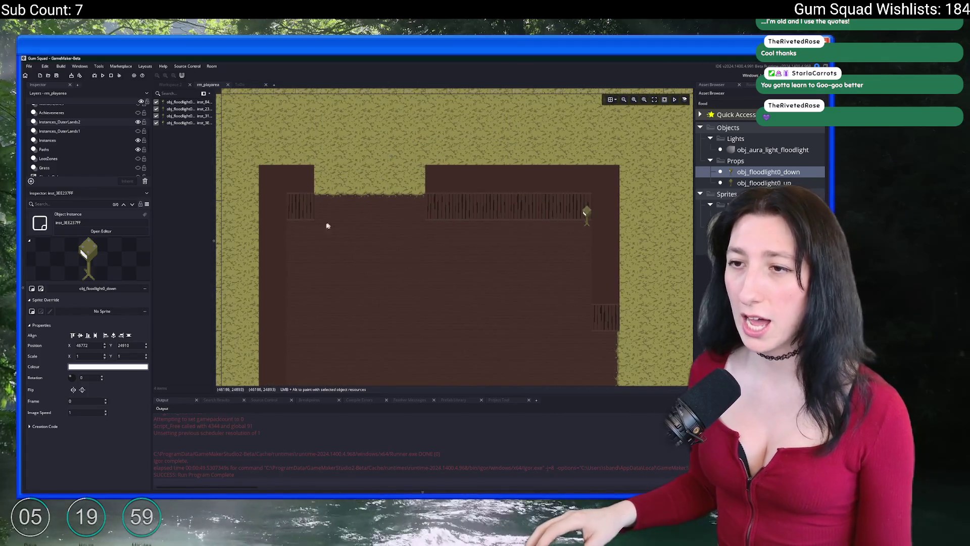
{"action": "scroll", "coordinate": [332, 218], "scroll_direction": "up", "scroll_amount": 3}
{"action": "scroll", "coordinate": [297, 235], "scroll_direction": "down", "scroll_amount": 2}
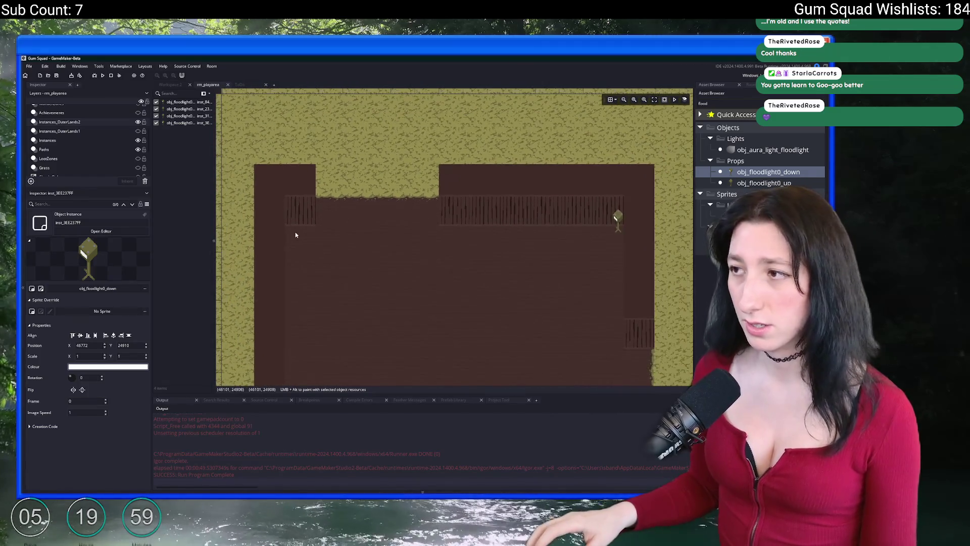
{"action": "scroll", "coordinate": [409, 187], "scroll_direction": "up", "scroll_amount": 3}
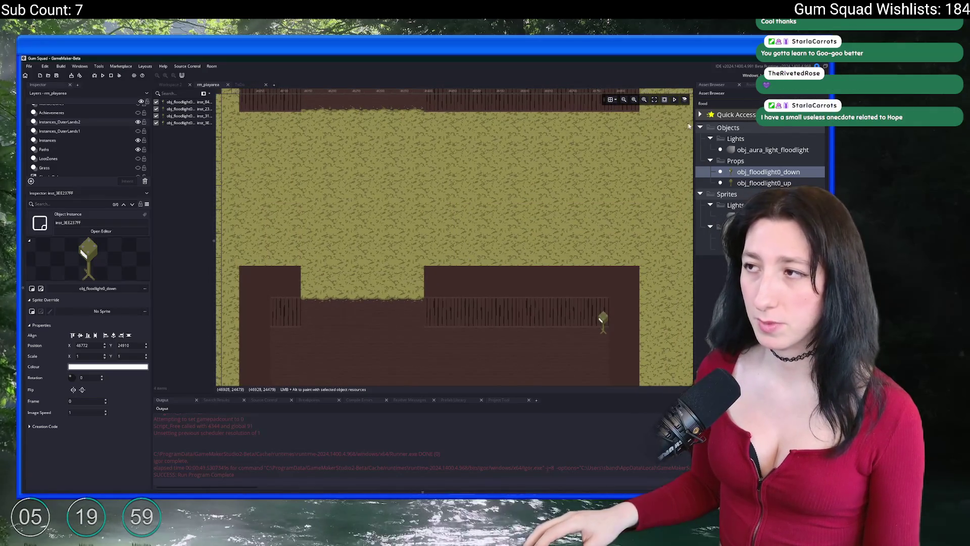
Search the Asset Browser for 'fire' and place a first obj_trashfire0 barrel on the grass
{"action": "key", "text": "BackSpace"}
{"action": "key", "text": "BackSpace"}
{"action": "key", "text": "BackSpace"}
{"action": "type", "text": "fire"}
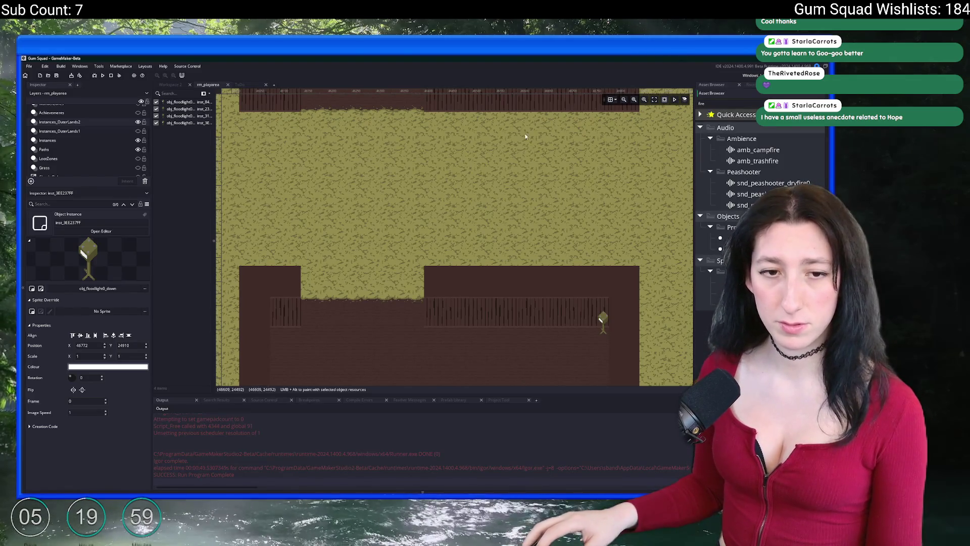
{"action": "left_click", "coordinate": [720, 248]}
{"action": "mouse_move", "coordinate": [720, 249]}
{"action": "left_mouse_down"}
{"action": "mouse_move", "coordinate": [318, 324]}
{"action": "mouse_move", "coordinate": [297, 278]}
{"action": "mouse_move", "coordinate": [282, 288]}
{"action": "mouse_move", "coordinate": [284, 208]}
{"action": "left_mouse_up"}
{"action": "left_click", "coordinate": [347, 135]}
{"action": "scroll", "coordinate": [357, 324], "scroll_direction": "up", "scroll_amount": 3}
{"action": "left_click_drag", "start_coordinate": [332, 334], "coordinate": [309, 319]}
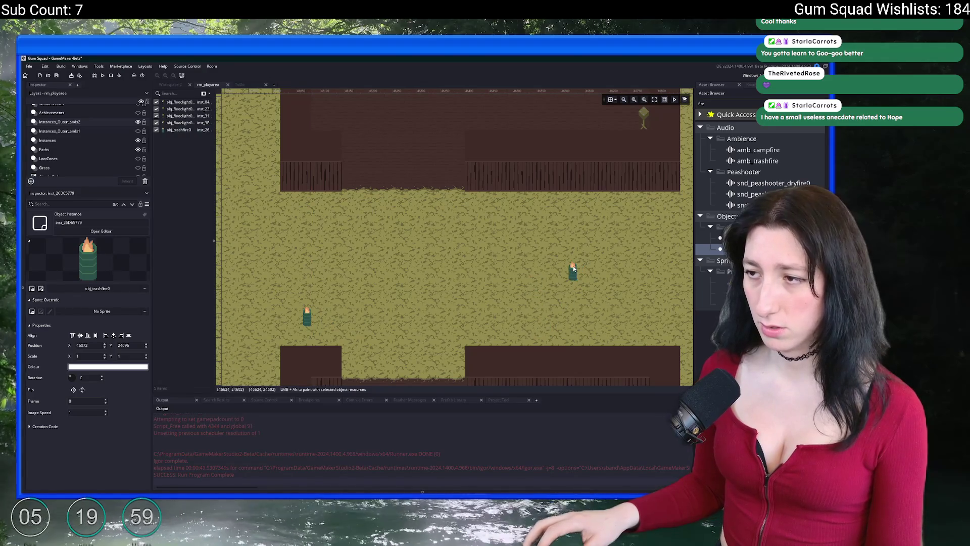
Add a second trash-fire barrel and move it up near the fence
{"action": "left_click", "coordinate": [661, 262], "text": "alt"}
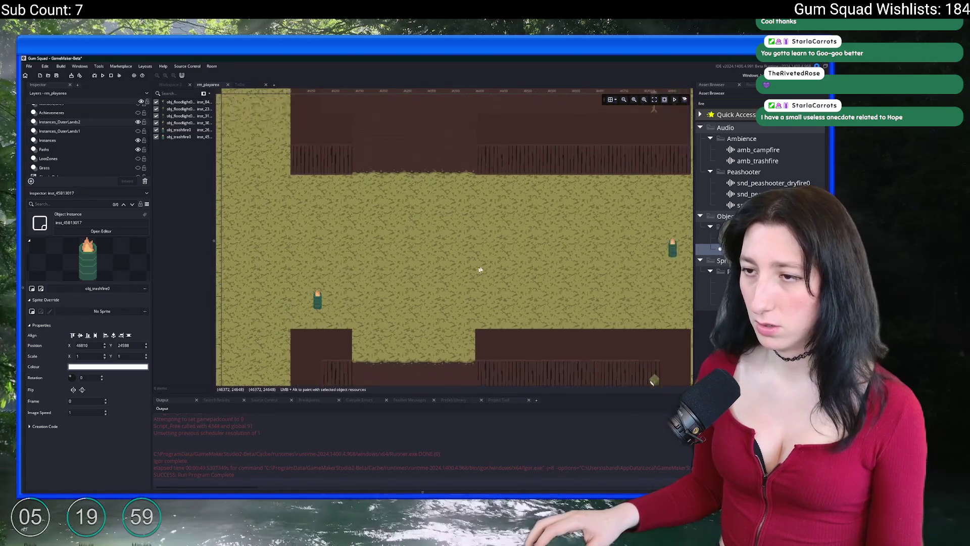
{"action": "left_click_drag", "start_coordinate": [642, 241], "coordinate": [645, 168]}
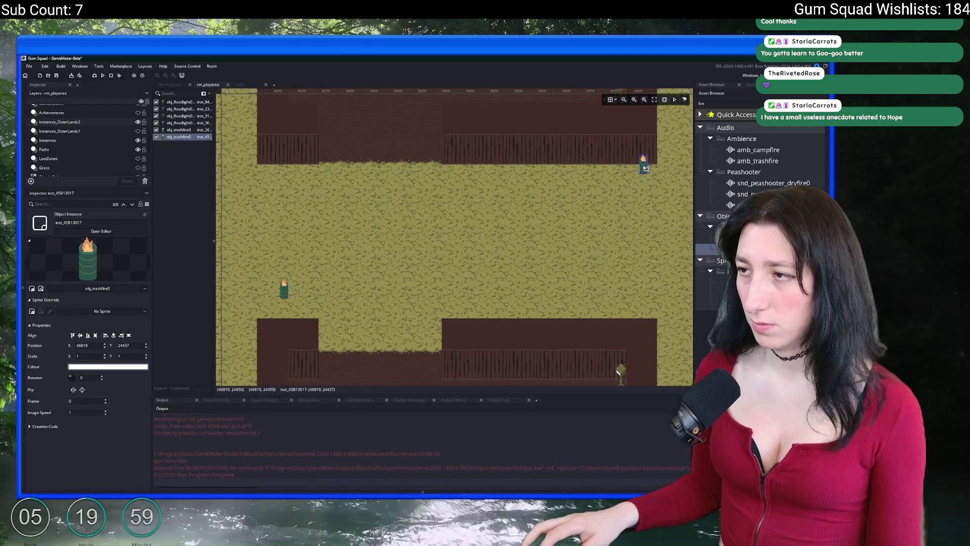
{"action": "scroll", "coordinate": [447, 210], "scroll_direction": "down", "scroll_amount": 1}
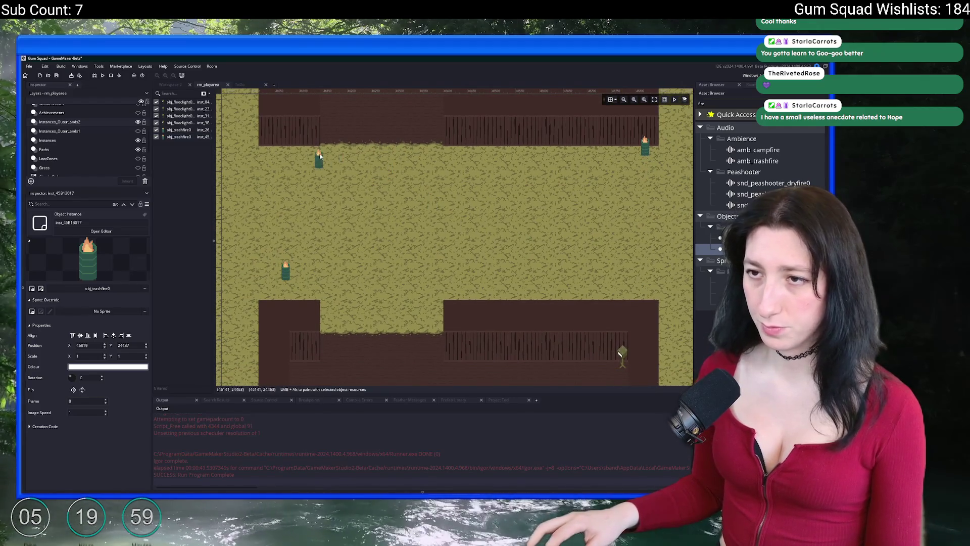
{"action": "scroll", "coordinate": [319, 155], "scroll_direction": "down", "scroll_amount": 8}
{"action": "scroll", "coordinate": [483, 244], "scroll_direction": "down", "scroll_amount": 3}
{"action": "scroll", "coordinate": [510, 289], "scroll_direction": "right", "scroll_amount": 4}
{"action": "scroll", "coordinate": [509, 289], "scroll_direction": "down", "scroll_amount": 2}
Add three more trash-fire barrels just outside the building's wall and corner
{"action": "left_click", "coordinate": [421, 318], "text": "alt"}
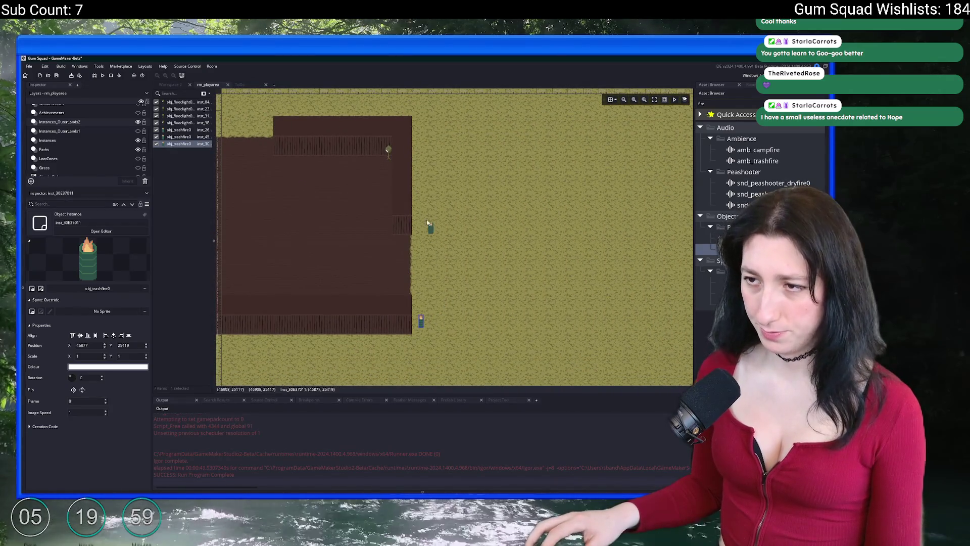
{"action": "left_click_drag", "start_coordinate": [421, 319], "coordinate": [448, 320]}
{"action": "left_click", "coordinate": [446, 277]}
{"action": "left_click", "coordinate": [447, 229], "text": "alt"}
{"action": "left_click_drag", "start_coordinate": [447, 229], "coordinate": [450, 210]}
{"action": "scroll", "coordinate": [457, 195], "scroll_direction": "up", "scroll_amount": 8}
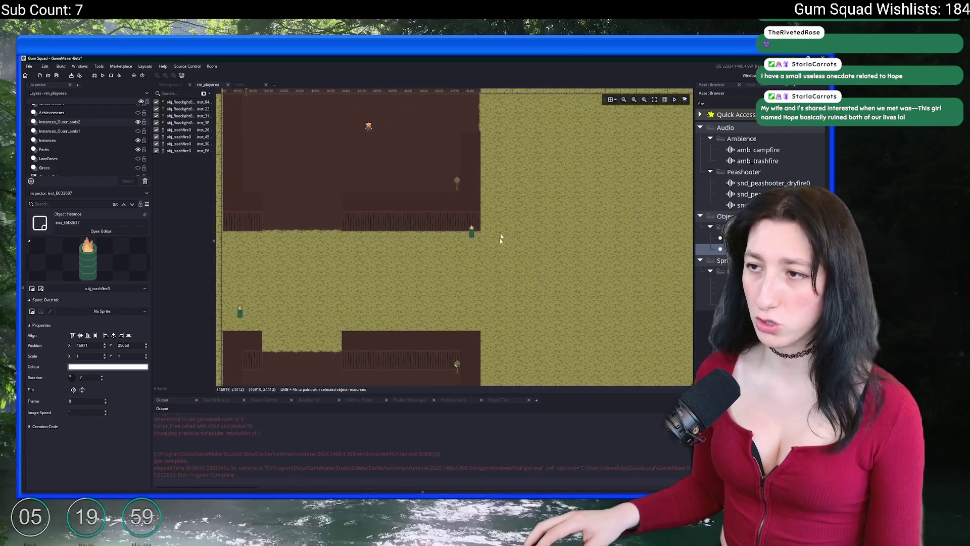
{"action": "scroll", "coordinate": [503, 229], "scroll_direction": "up", "scroll_amount": 4}
{"action": "left_click", "coordinate": [507, 177], "text": "alt"}
{"action": "mouse_move", "coordinate": [508, 177]}
{"action": "left_mouse_down"}
{"action": "mouse_move", "coordinate": [500, 234]}
{"action": "mouse_move", "coordinate": [496, 170]}
{"action": "left_mouse_up"}
{"action": "left_click", "coordinate": [523, 207]}
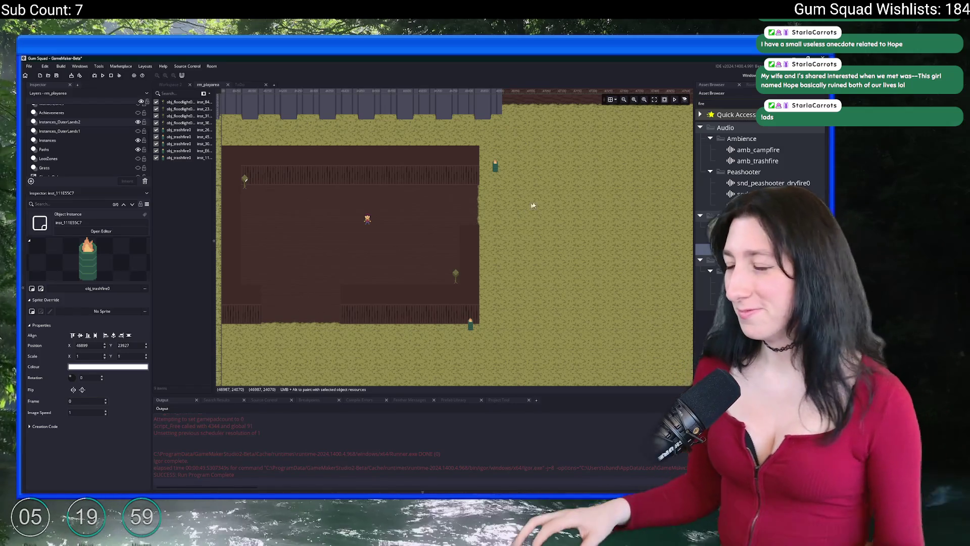
Pan the room view to review the rest of the layout with the new barrels
{"action": "scroll", "coordinate": [507, 261], "scroll_direction": "down", "scroll_amount": 5}
{"action": "scroll", "coordinate": [507, 261], "scroll_direction": "left", "scroll_amount": 3}
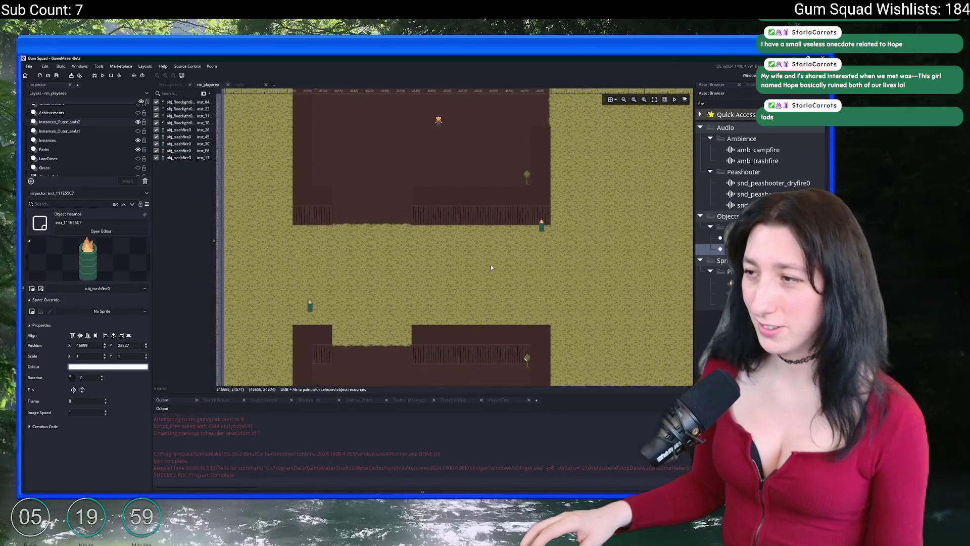
{"action": "scroll", "coordinate": [490, 268], "scroll_direction": "down", "scroll_amount": 1}
{"action": "scroll", "coordinate": [490, 267], "scroll_direction": "down", "scroll_amount": 1}
{"action": "left_click_drag", "start_coordinate": [490, 267], "coordinate": [453, 252]}
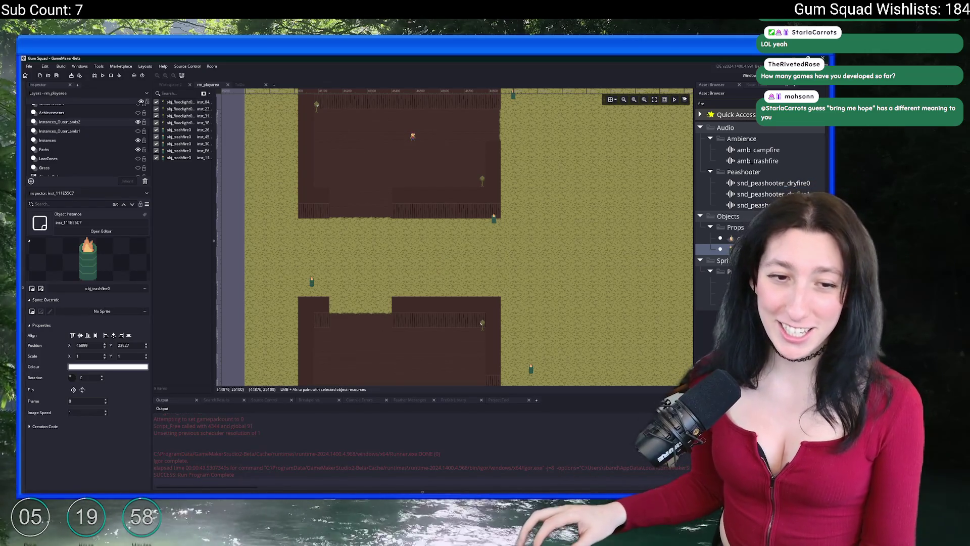
Switch to the Firefox Steam search results listing Rock God Tycoon, SpritePile and Gum Squad
{"action": "key", "text": "alt+Tab"}
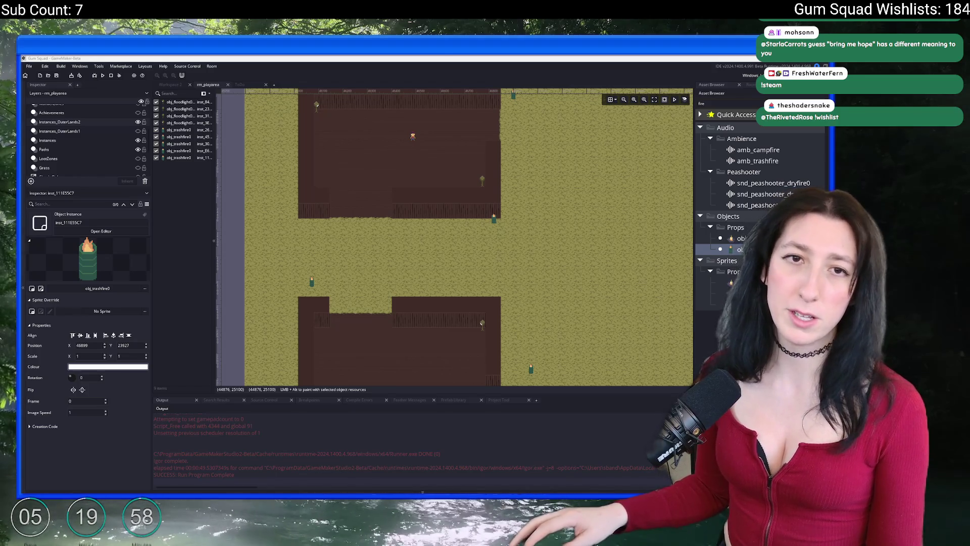
{"action": "key", "text": "alt+Tab"}
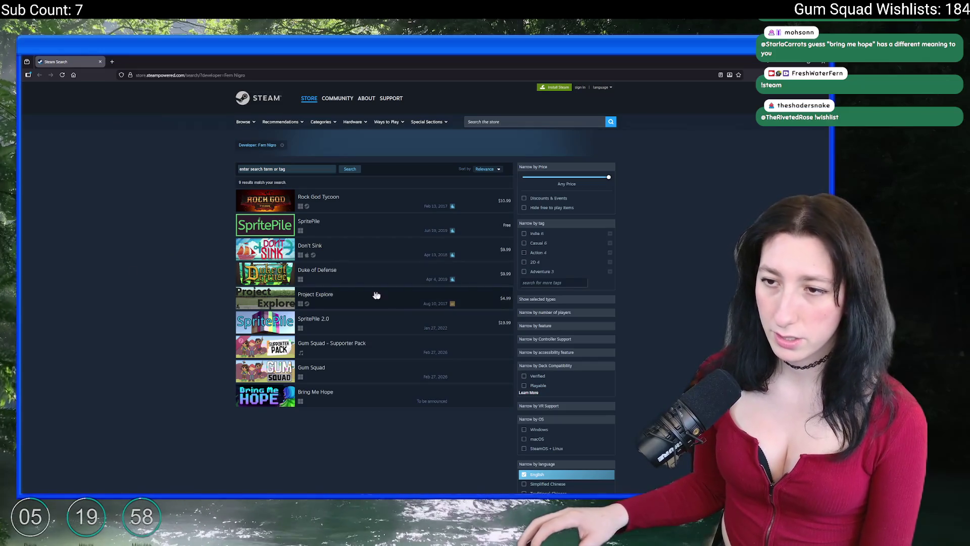
Leave the Steam game listings and return to GameMaker's rm_playarea room editor
{"action": "mouse_move", "coordinate": [442, 307]}
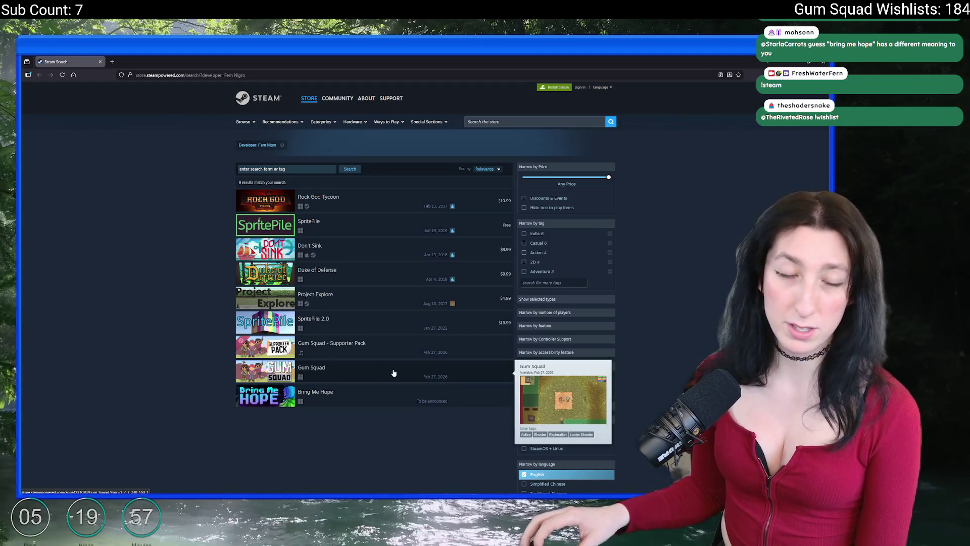
{"action": "key", "text": "alt+Tab"}
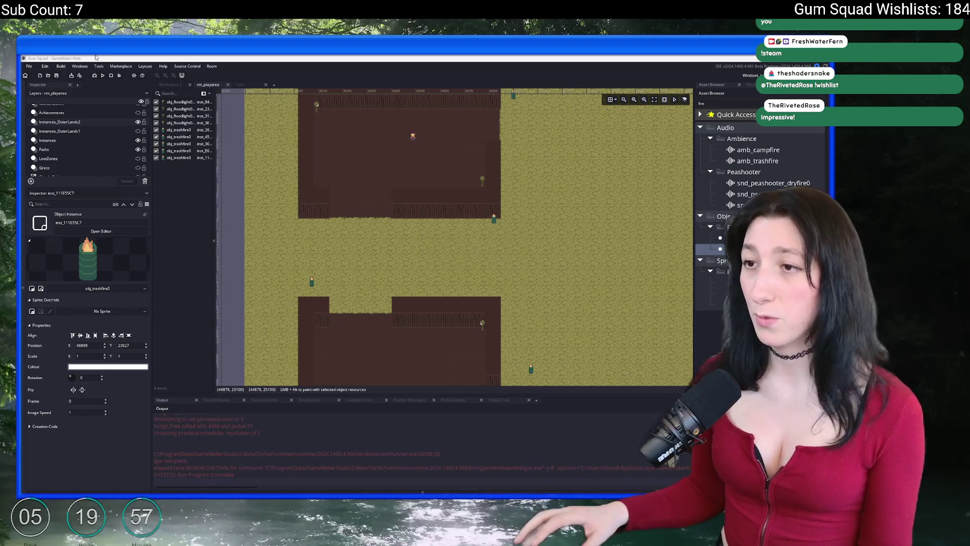
Recentre on the building, turn on Instances_OuterLands1's visibility, then select Instances_OuterLands2
{"action": "mouse_move", "coordinate": [556, 170]}
{"action": "left_mouse_down"}
{"action": "mouse_move", "coordinate": [546, 207]}
{"action": "mouse_move", "coordinate": [524, 221]}
{"action": "left_mouse_up"}
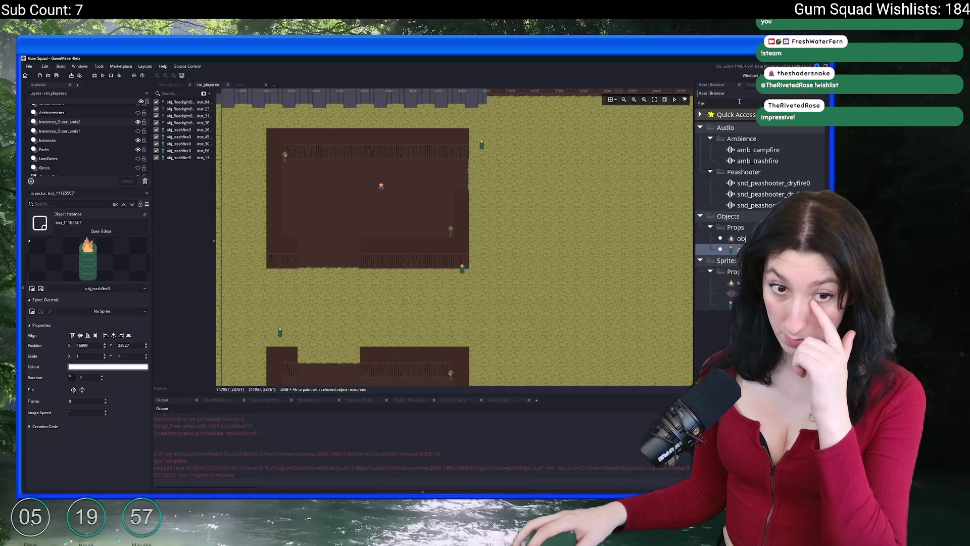
{"action": "scroll", "coordinate": [529, 225], "scroll_direction": "down", "scroll_amount": 4}
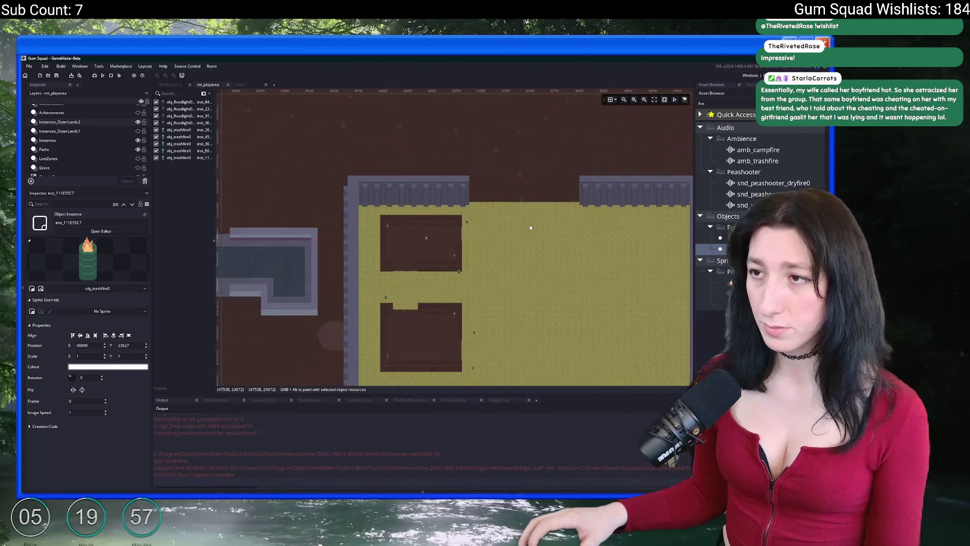
{"action": "scroll", "coordinate": [530, 225], "scroll_direction": "up", "scroll_amount": 2}
{"action": "left_click", "coordinate": [138, 131]}
{"action": "left_click", "coordinate": [101, 131]}
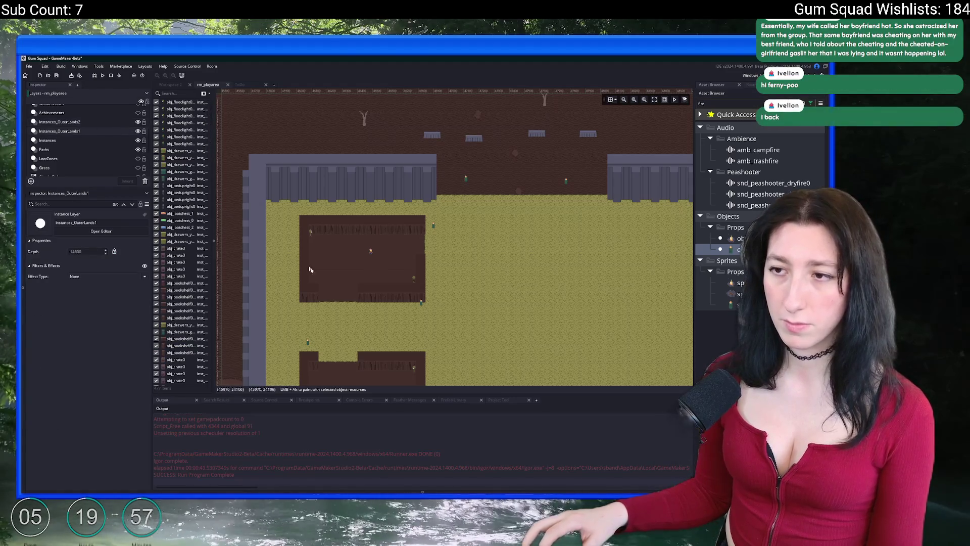
{"action": "scroll", "coordinate": [302, 261], "scroll_direction": "down", "scroll_amount": 2}
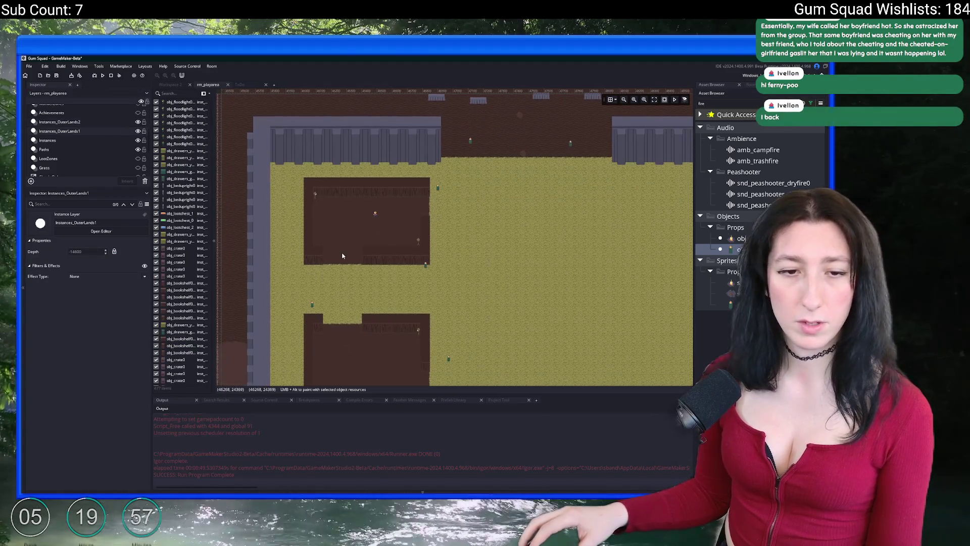
{"action": "left_click", "coordinate": [101, 122]}
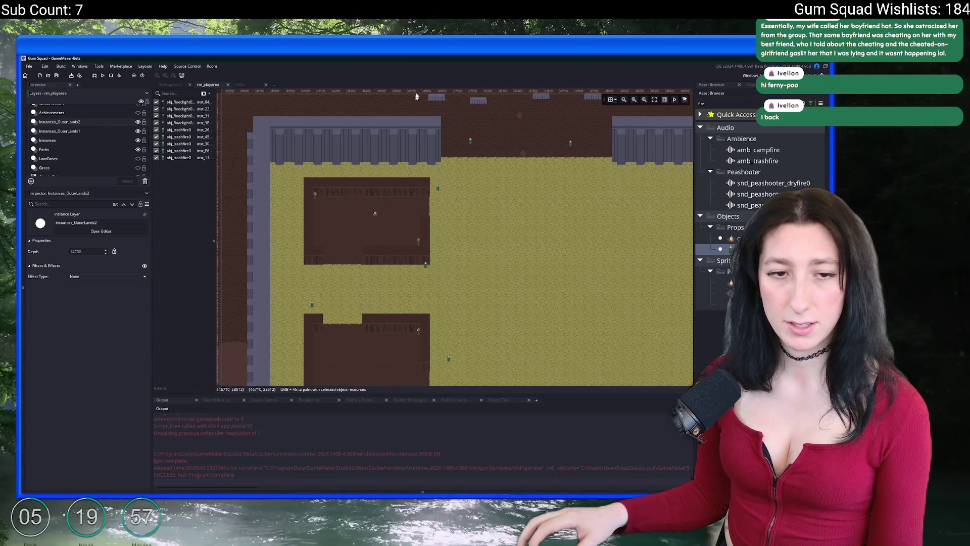
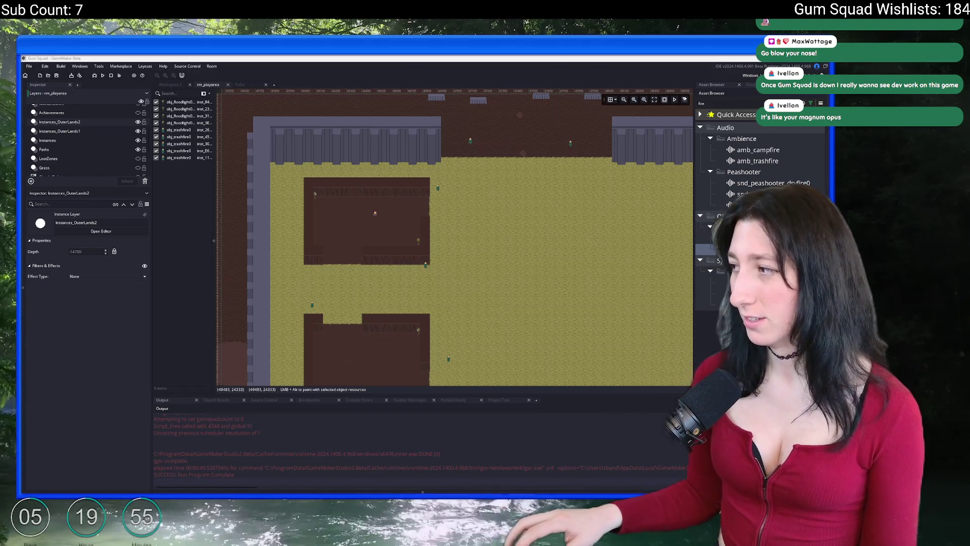
Pan and zoom around the rm_playarea room layout, then switch to Tiles.aseprite in Aseprite
{"action": "left_click_drag", "start_coordinate": [601, 230], "coordinate": [546, 221]}
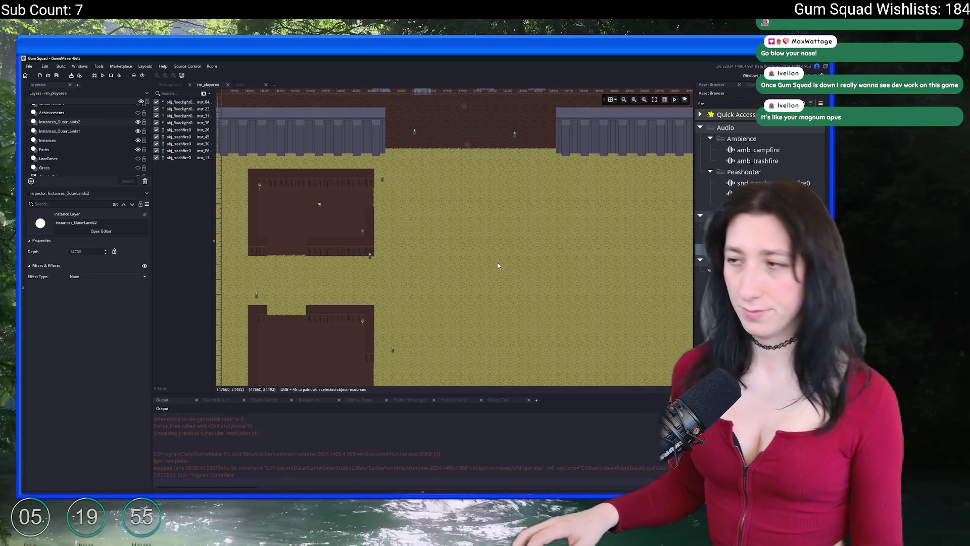
{"action": "scroll", "coordinate": [537, 231], "scroll_direction": "down", "scroll_amount": 3}
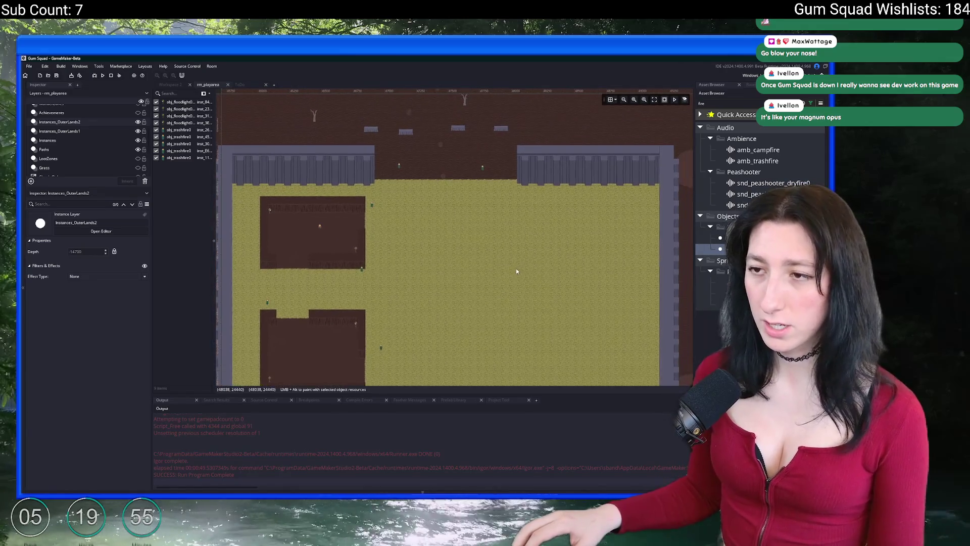
{"action": "scroll", "coordinate": [517, 269], "scroll_direction": "down", "scroll_amount": 3}
{"action": "scroll", "coordinate": [450, 238], "scroll_direction": "up", "scroll_amount": 3}
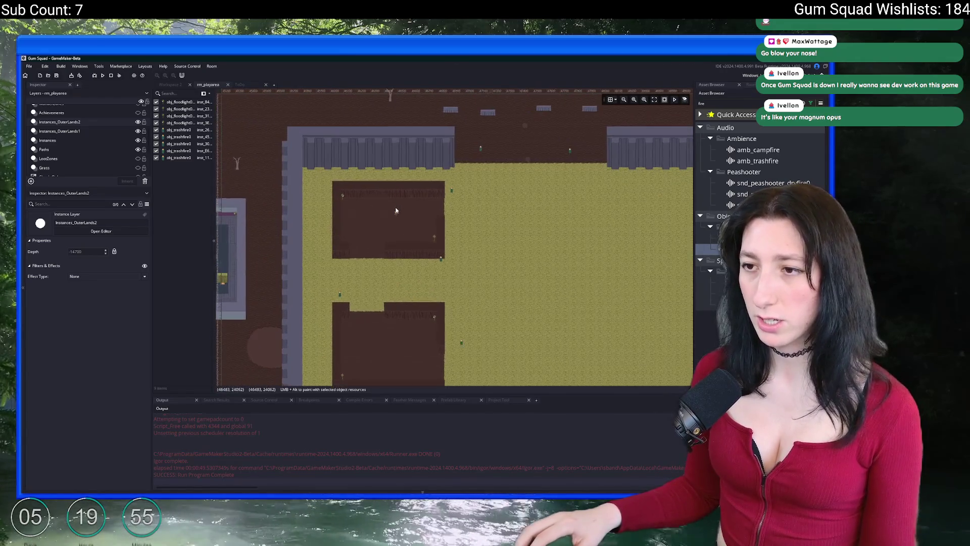
{"action": "scroll", "coordinate": [395, 208], "scroll_direction": "up", "scroll_amount": 2}
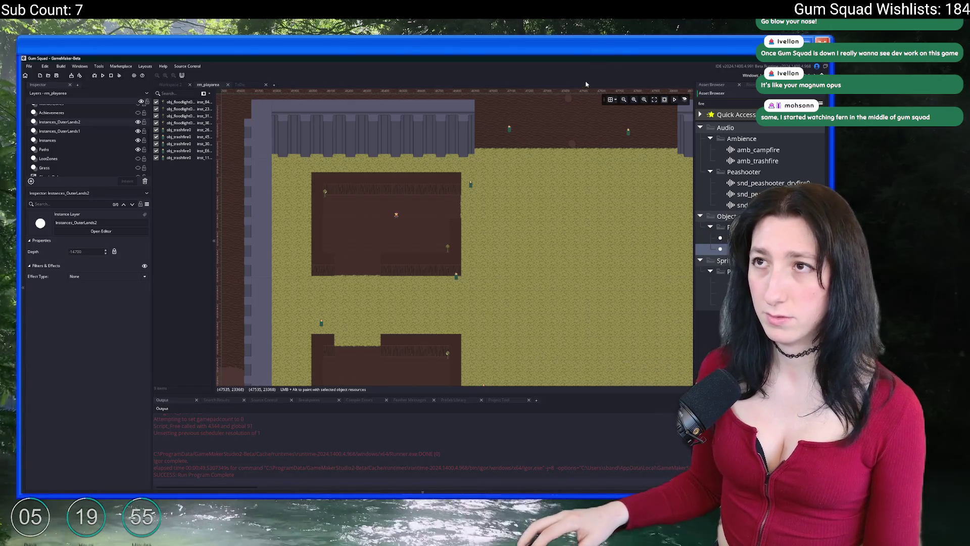
{"action": "left_click_drag", "start_coordinate": [512, 230], "coordinate": [509, 195]}
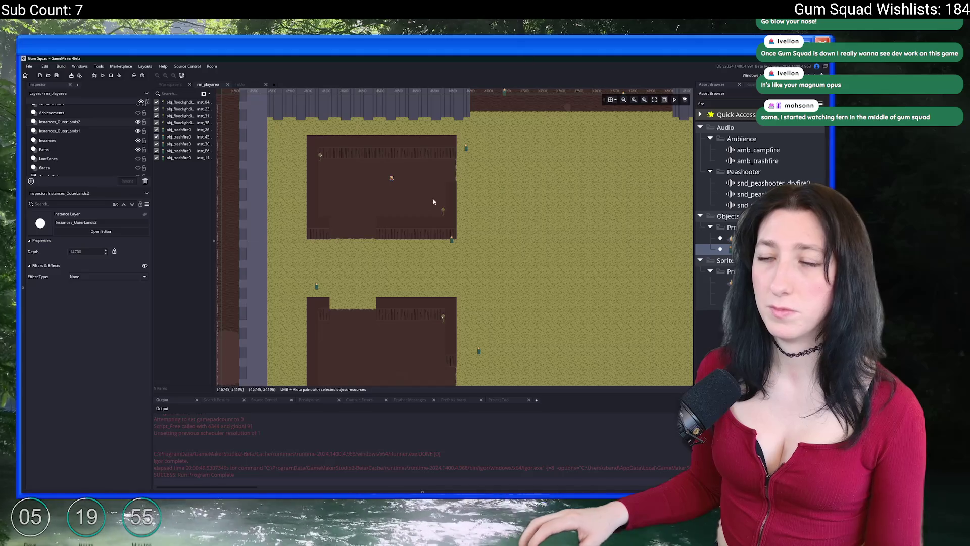
{"action": "scroll", "coordinate": [360, 240], "scroll_direction": "up", "scroll_amount": 3}
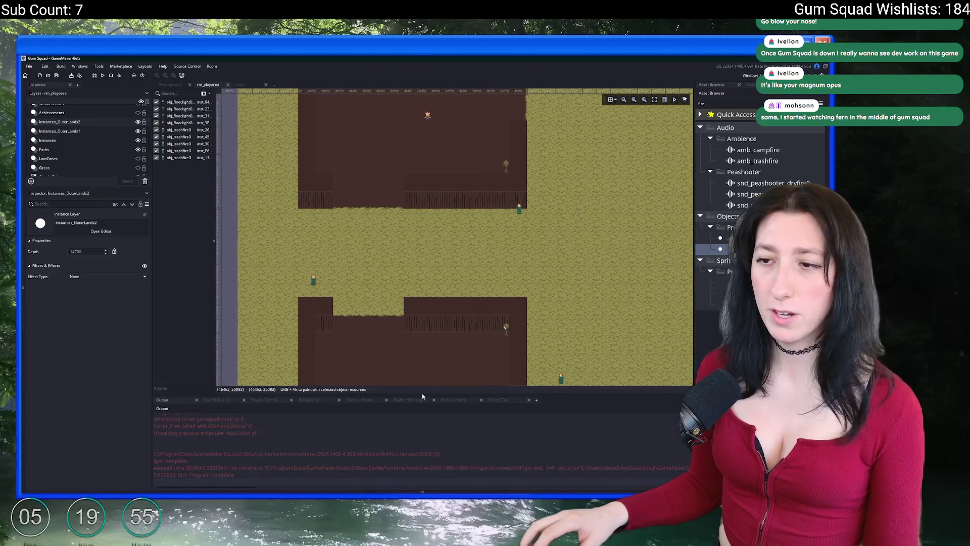
{"action": "mouse_move", "coordinate": [453, 493]}
{"action": "left_click", "coordinate": [456, 473]}
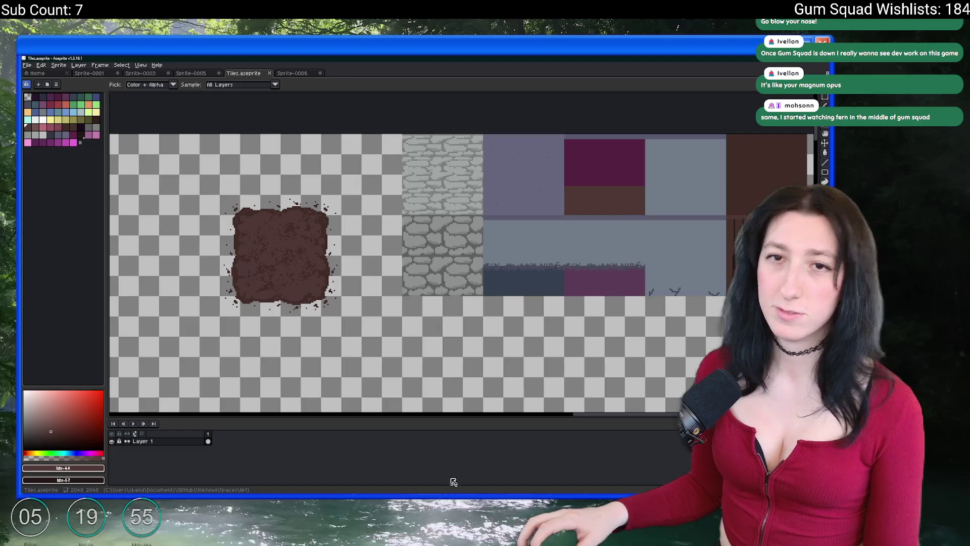
Return to GameMaker and expand the rm_playarea room view to fill the window
{"action": "scroll", "coordinate": [360, 290], "scroll_direction": "down", "scroll_amount": 3}
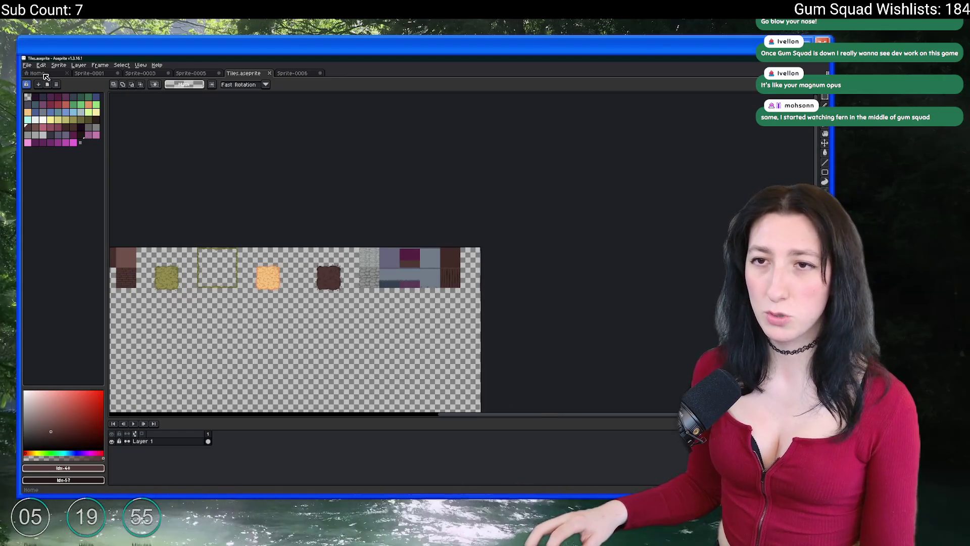
{"action": "key", "text": "alt+Tab"}
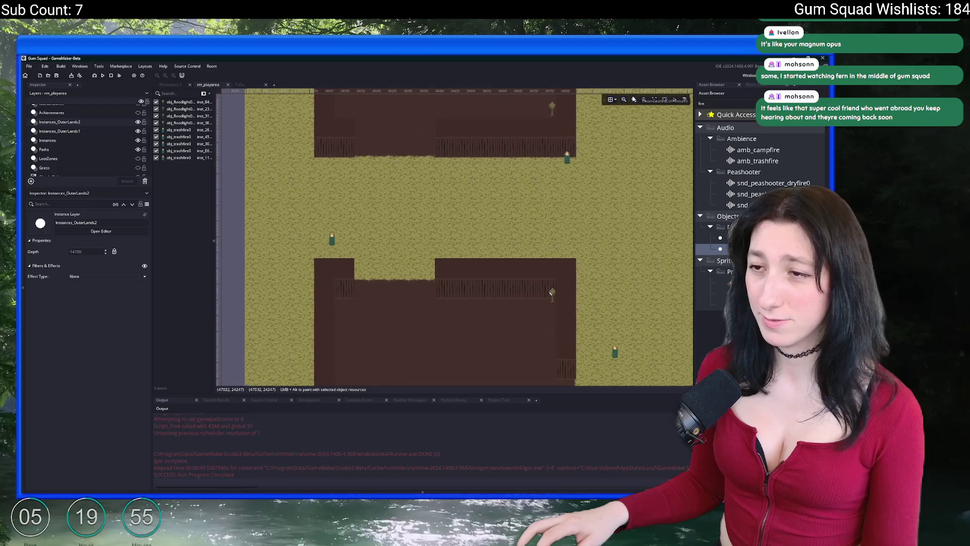
{"action": "key", "text": "F12"}
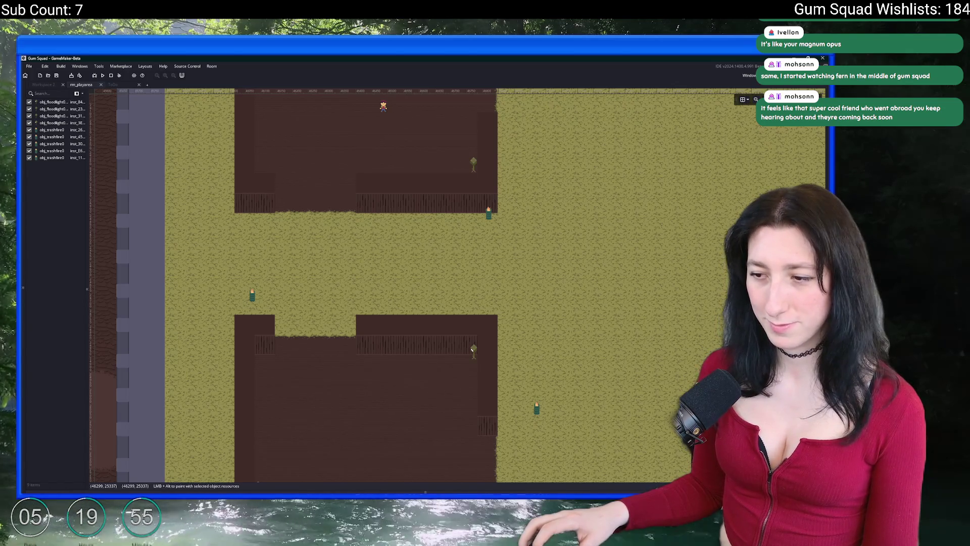
Snip a screenshot of the visible room area, then return to Aseprite
{"action": "key", "text": "super"}
{"action": "type", "text": "s"}
{"action": "key", "text": "Escape"}
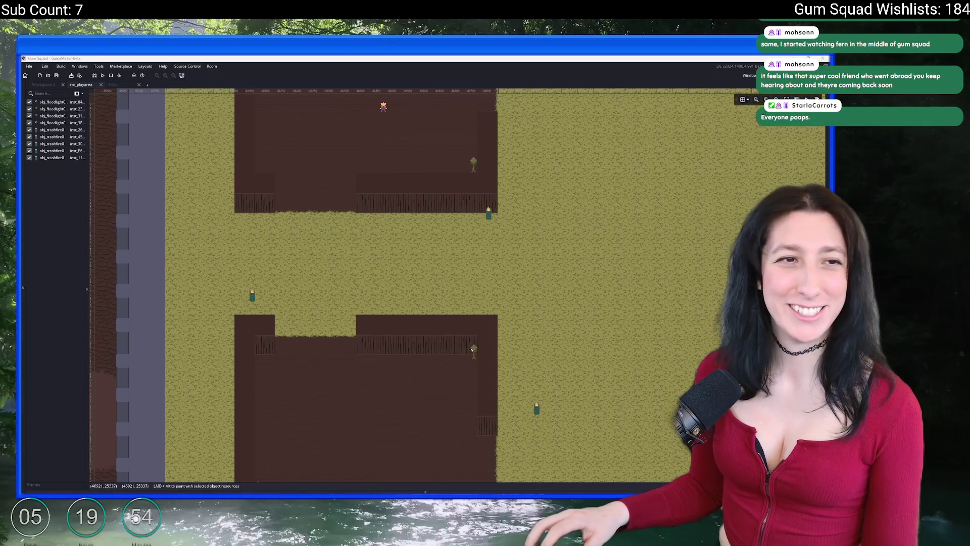
{"action": "key", "text": "super+shift+s"}
{"action": "mouse_move", "coordinate": [188, 116]}
{"action": "left_mouse_down"}
{"action": "mouse_move", "coordinate": [223, 173]}
{"action": "mouse_move", "coordinate": [625, 408]}
{"action": "left_mouse_up"}
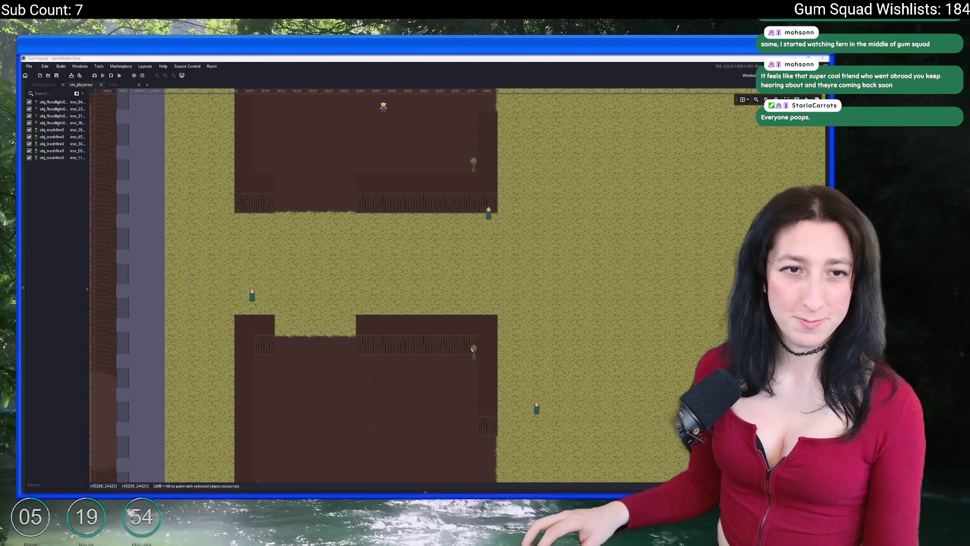
{"action": "left_click", "coordinate": [307, 460]}
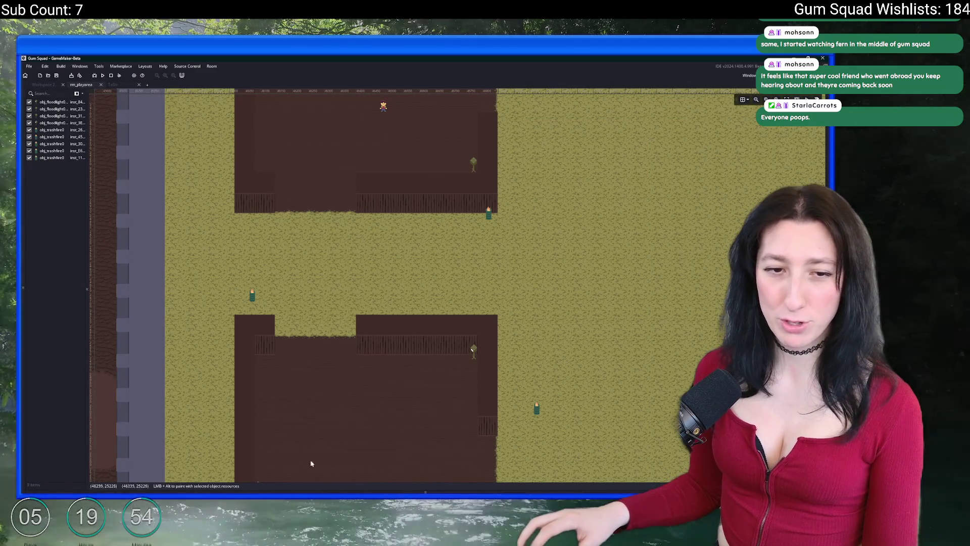
{"action": "key", "text": "alt+Tab"}
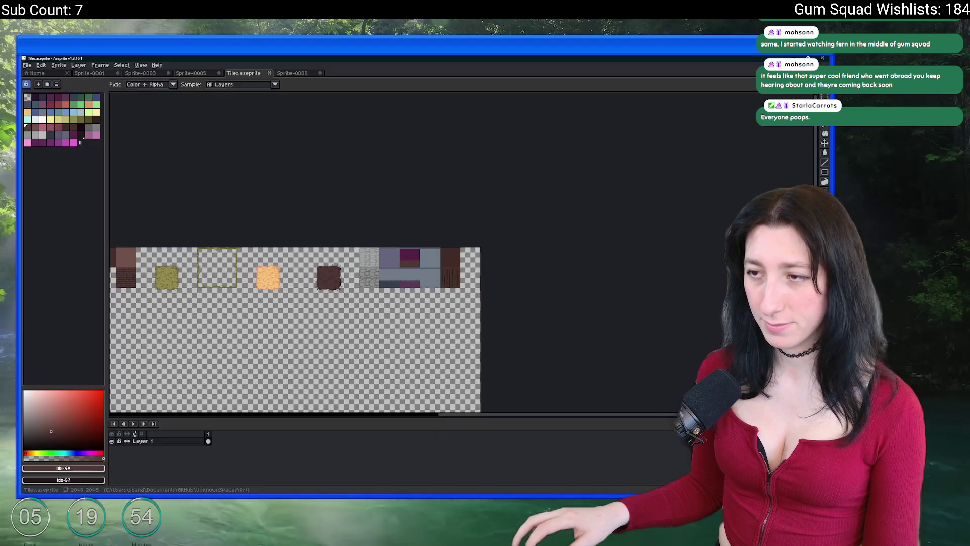
Create a new sprite, Sprite-0007, and paste the room screenshot into it
{"action": "left_click", "coordinate": [26, 68]}
{"action": "left_click", "coordinate": [60, 75]}
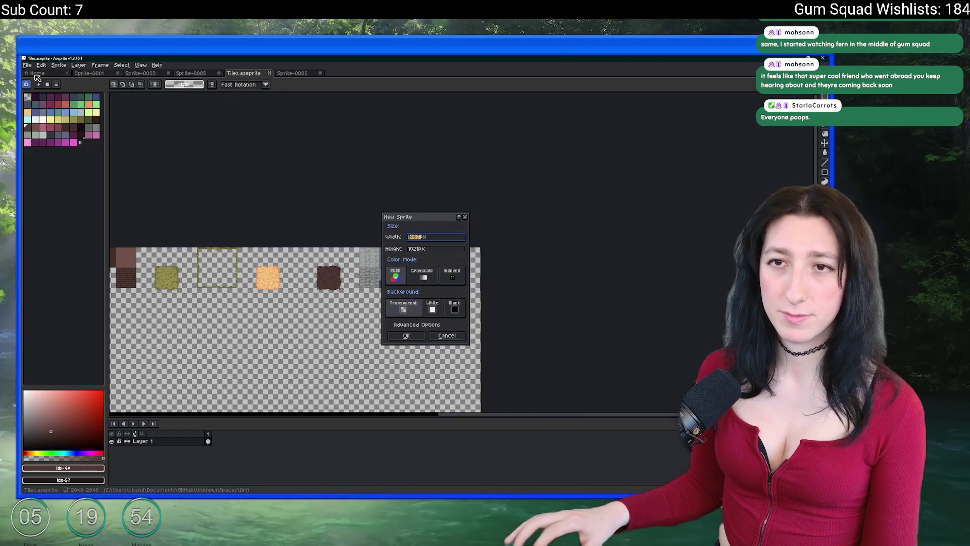
{"action": "key", "text": "Return"}
{"action": "key", "text": "ctrl+v"}
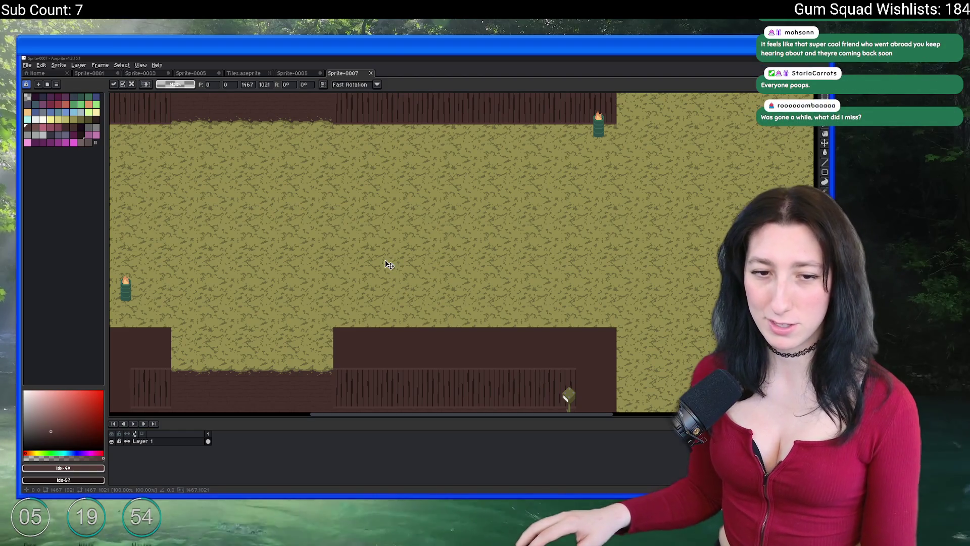
Commit the pasted screenshot and add a new layer above it
{"action": "scroll", "coordinate": [386, 264], "scroll_direction": "down", "scroll_amount": 2}
{"action": "scroll", "coordinate": [452, 218], "scroll_direction": "up", "scroll_amount": 2}
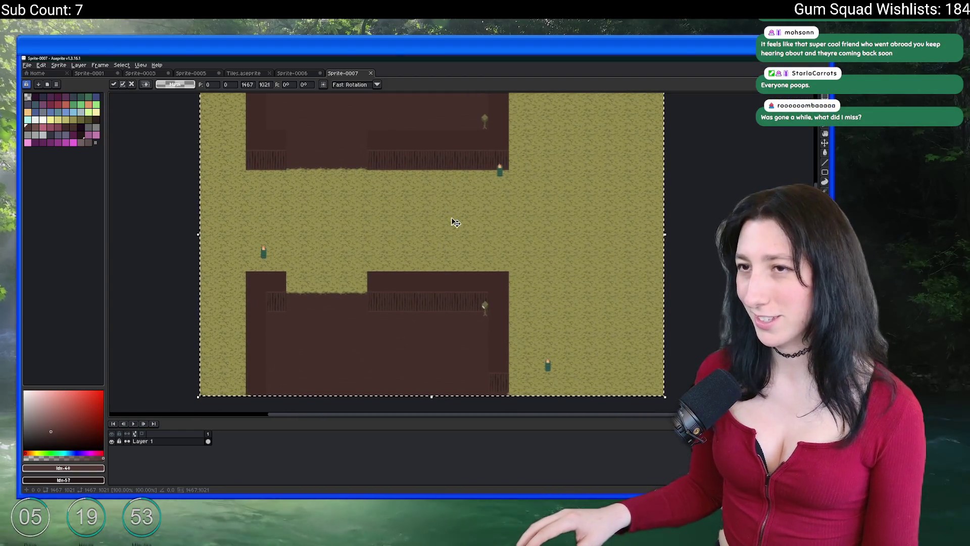
{"action": "key", "text": "Return"}
{"action": "key", "text": "ctrl+shift+n"}
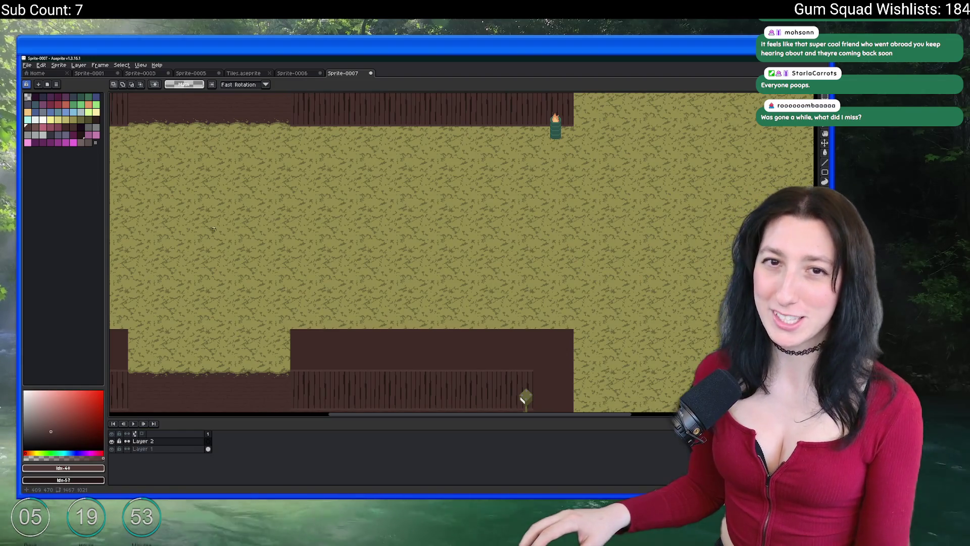
Fill a blue rectangle below the top fence as the portapotty placeholder
{"action": "scroll", "coordinate": [354, 212], "scroll_direction": "down", "scroll_amount": 3}
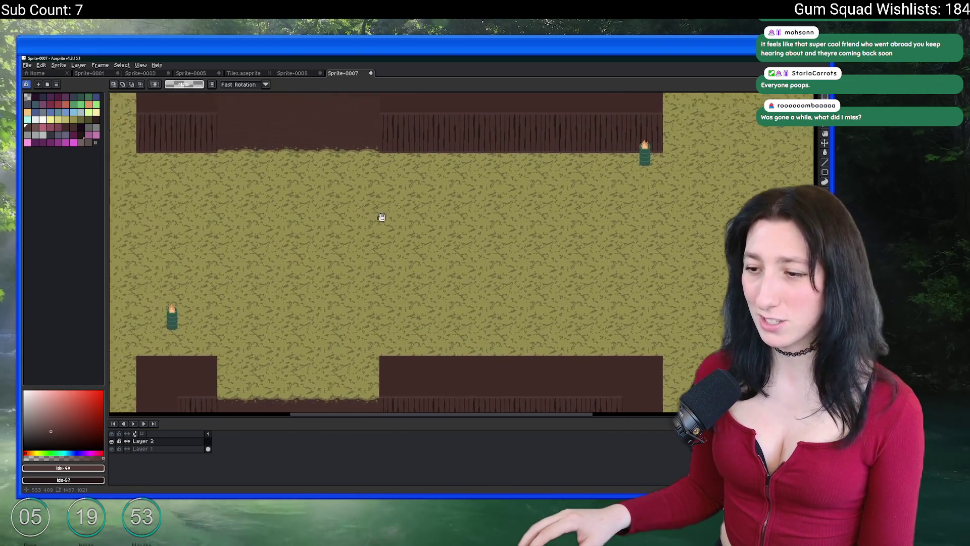
{"action": "left_click_drag", "start_coordinate": [551, 230], "coordinate": [534, 262]}
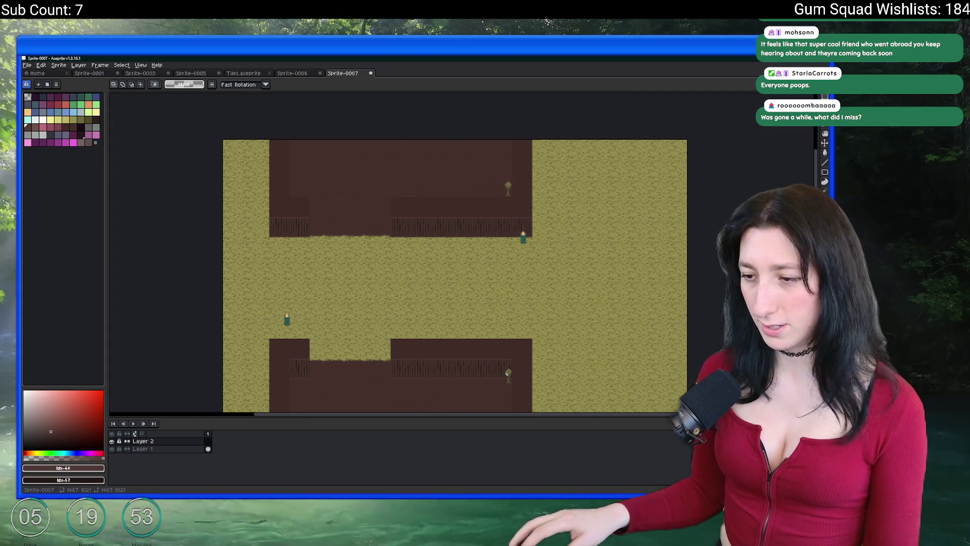
{"action": "scroll", "coordinate": [385, 311], "scroll_direction": "up", "scroll_amount": 2}
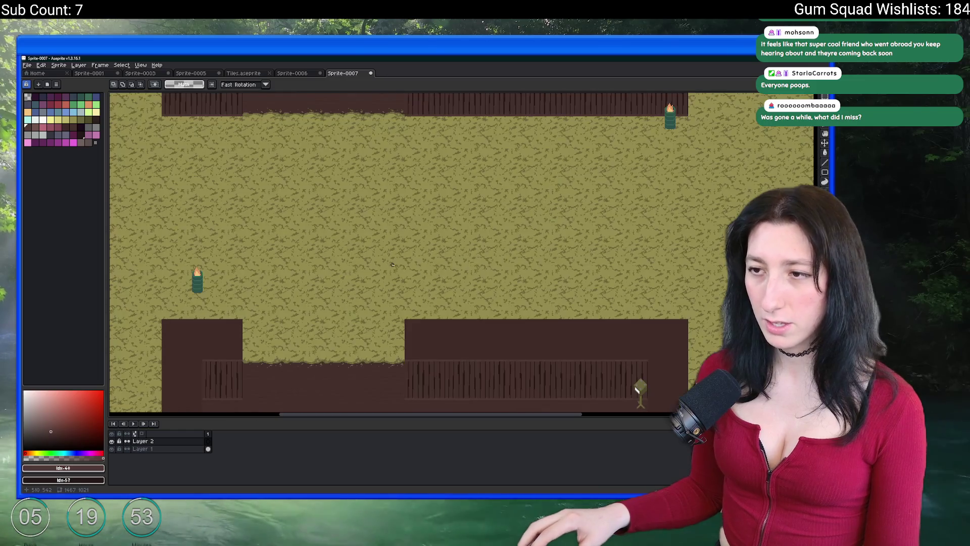
{"action": "left_click", "coordinate": [36, 112]}
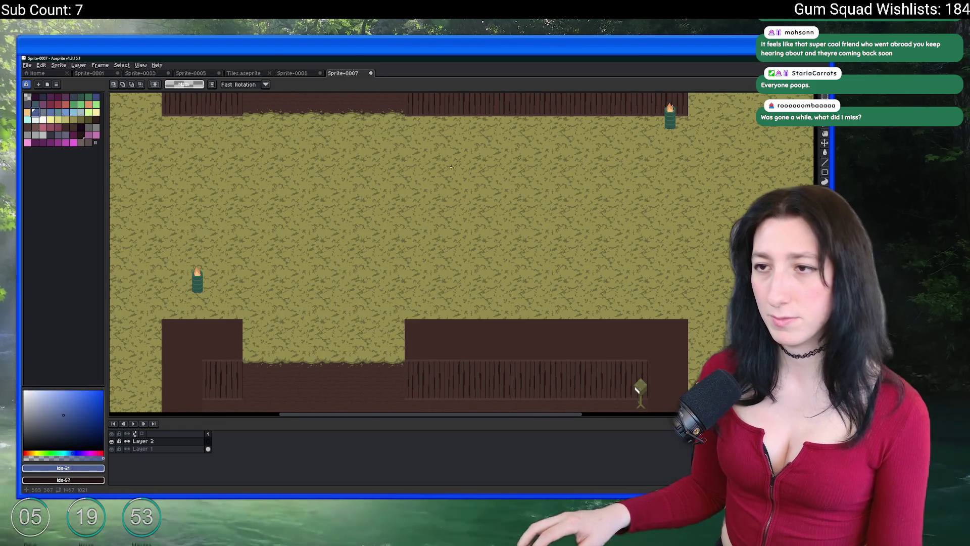
{"action": "mouse_move", "coordinate": [461, 156]}
{"action": "left_mouse_down"}
{"action": "mouse_move", "coordinate": [487, 227]}
{"action": "mouse_move", "coordinate": [515, 257]}
{"action": "mouse_move", "coordinate": [520, 245]}
{"action": "left_mouse_up"}
{"action": "key", "text": "g"}
{"action": "left_click", "coordinate": [442, 220]}
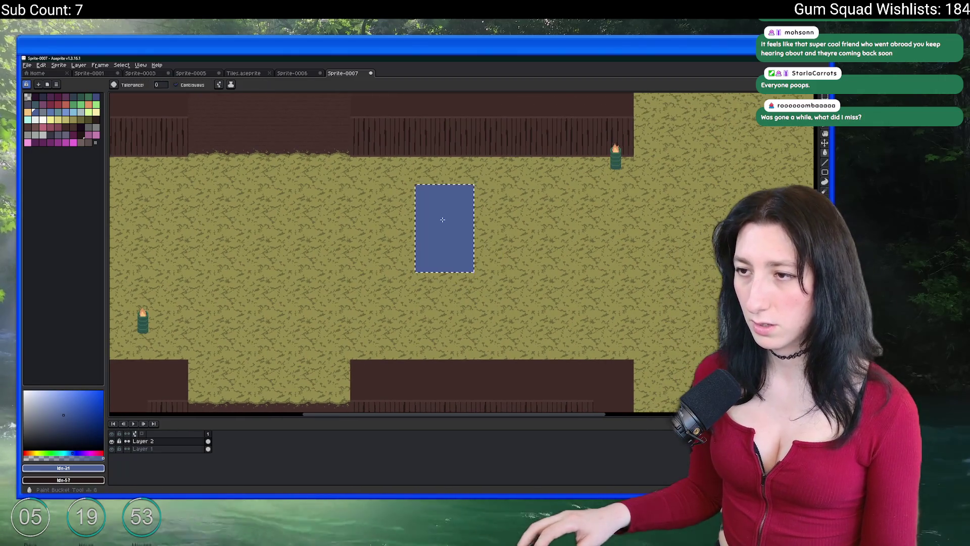
{"action": "key", "text": "ctrl+z"}
{"action": "key", "text": "m"}
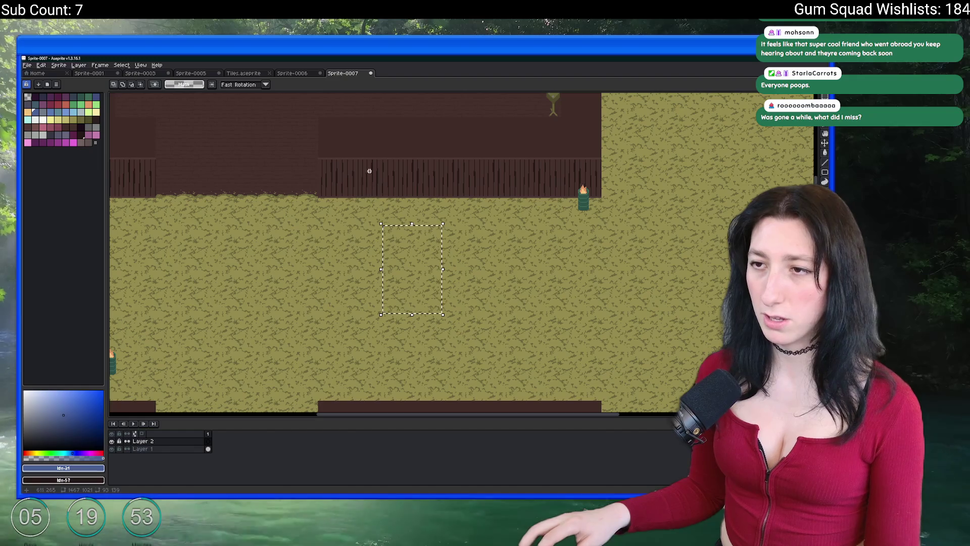
{"action": "left_click_drag", "start_coordinate": [364, 160], "coordinate": [409, 227]}
{"action": "key", "text": "g"}
{"action": "left_click", "coordinate": [382, 187]}
Move the blue block down into the yard and shrink it to about 61 by 83
{"action": "scroll", "coordinate": [382, 187], "scroll_direction": "up", "scroll_amount": 3}
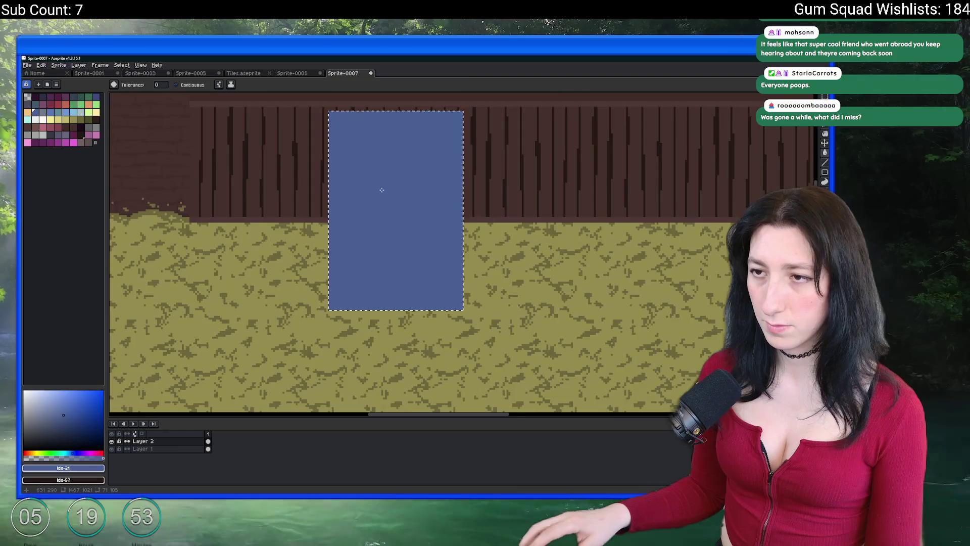
{"action": "scroll", "coordinate": [382, 190], "scroll_direction": "down", "scroll_amount": 3}
{"action": "scroll", "coordinate": [386, 224], "scroll_direction": "up", "scroll_amount": 3}
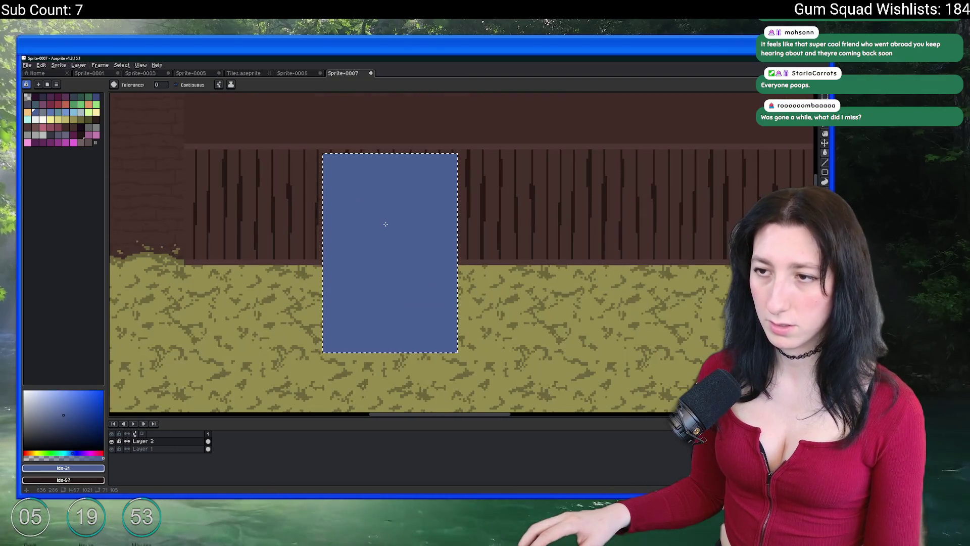
{"action": "scroll", "coordinate": [385, 224], "scroll_direction": "down", "scroll_amount": 2}
{"action": "key", "text": "m"}
{"action": "mouse_move", "coordinate": [412, 247]}
{"action": "left_mouse_down"}
{"action": "mouse_move", "coordinate": [407, 316]}
{"action": "mouse_move", "coordinate": [418, 332]}
{"action": "left_mouse_up"}
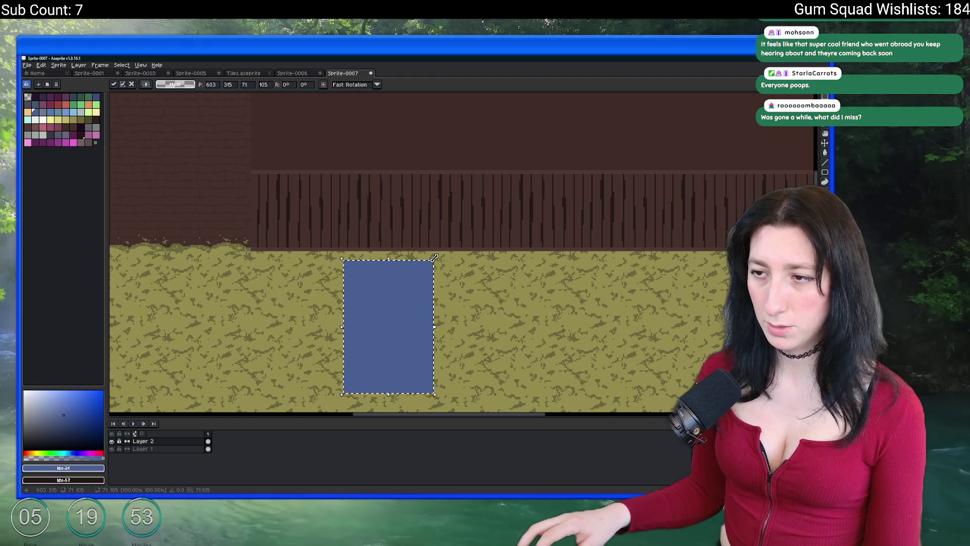
{"action": "left_click_drag", "start_coordinate": [435, 257], "coordinate": [425, 288]}
{"action": "scroll", "coordinate": [411, 312], "scroll_direction": "down", "scroll_amount": 2}
{"action": "scroll", "coordinate": [410, 312], "scroll_direction": "up", "scroll_amount": 2}
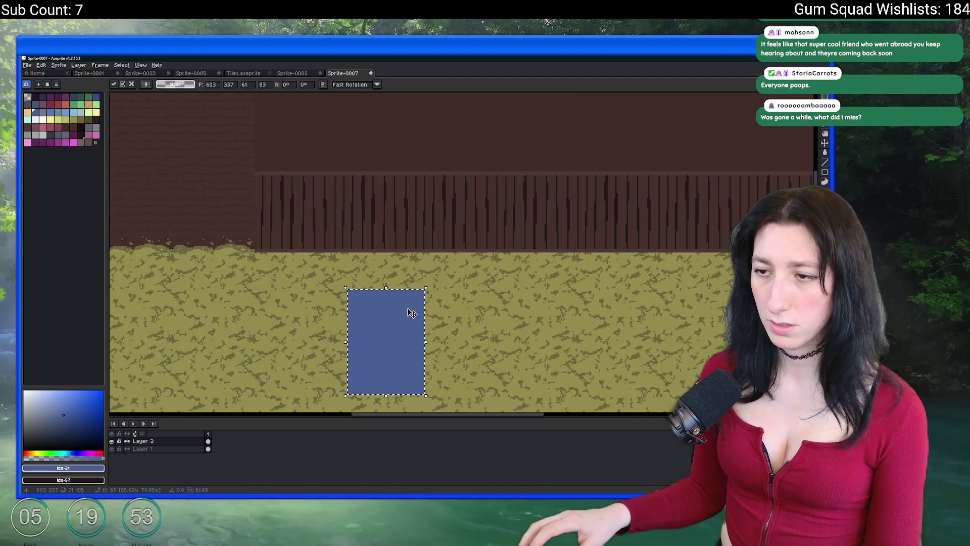
{"action": "scroll", "coordinate": [407, 278], "scroll_direction": "down", "scroll_amount": 2}
{"action": "left_click_drag", "start_coordinate": [421, 253], "coordinate": [415, 254]}
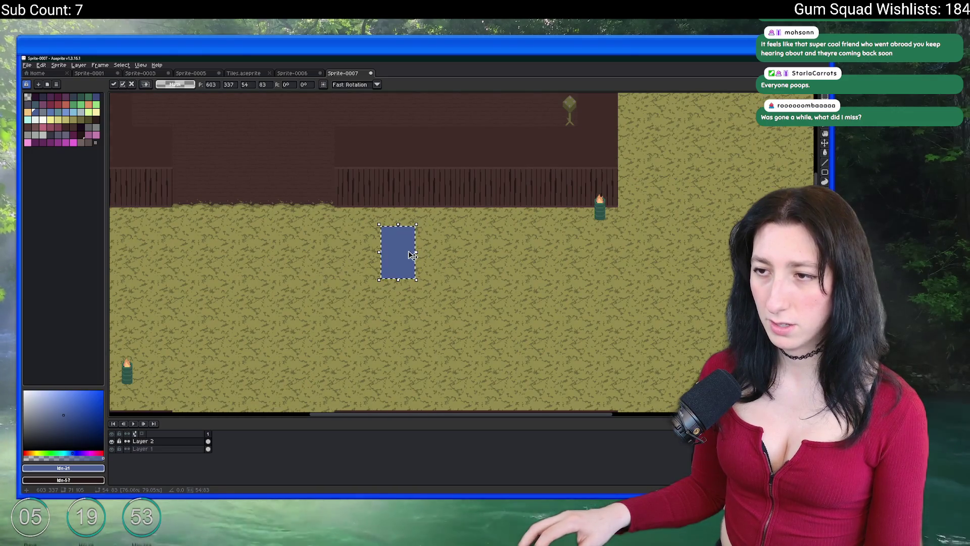
{"action": "key", "text": "ctrl+d"}
Add another layer on top and pick a grey colour for the roof
{"action": "scroll", "coordinate": [383, 260], "scroll_direction": "up", "scroll_amount": 2}
{"action": "scroll", "coordinate": [287, 189], "scroll_direction": "up", "scroll_amount": 1}
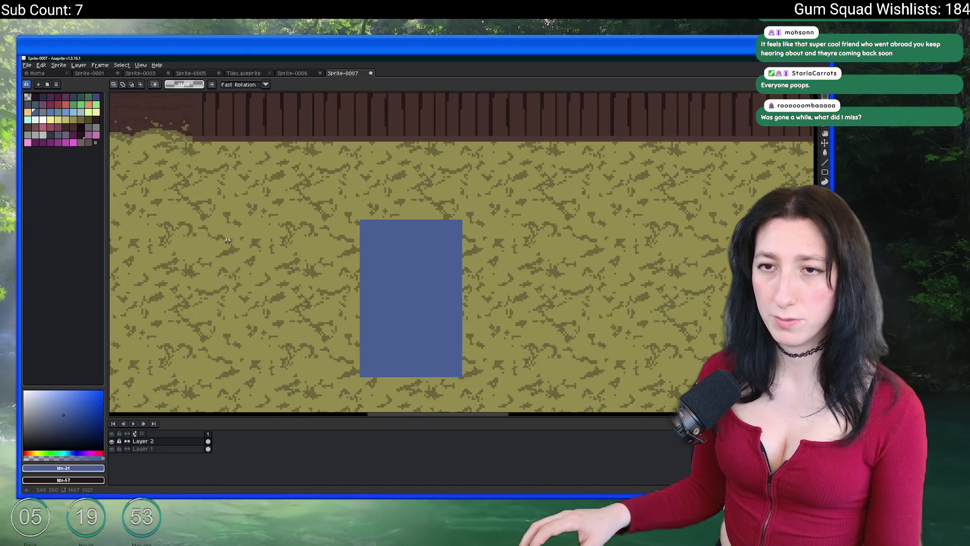
{"action": "key", "text": "shift+n"}
{"action": "left_click", "coordinate": [43, 113]}
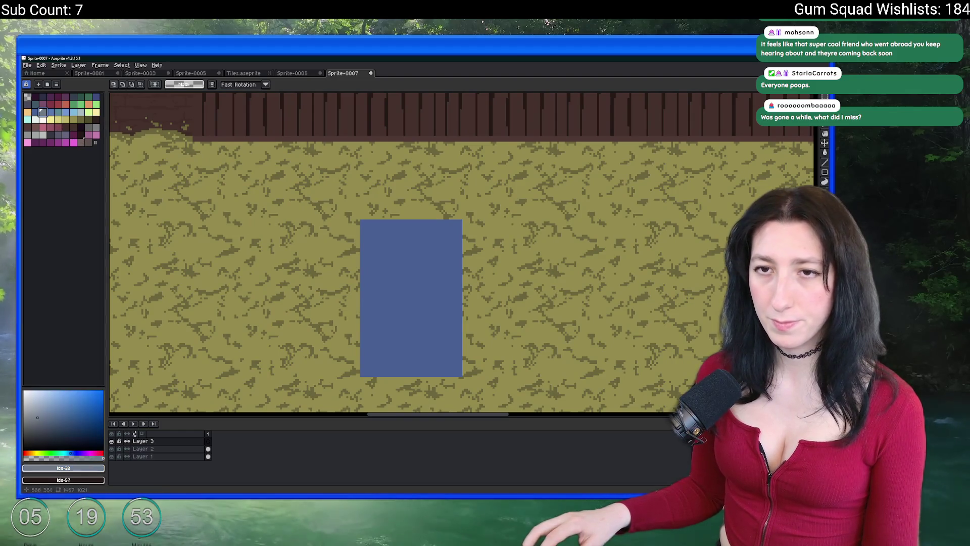
Draw a box outline above the blue rectangle and fill it solid grey
{"action": "key", "text": "b"}
{"action": "scroll", "coordinate": [377, 242], "scroll_direction": "up", "scroll_amount": 2}
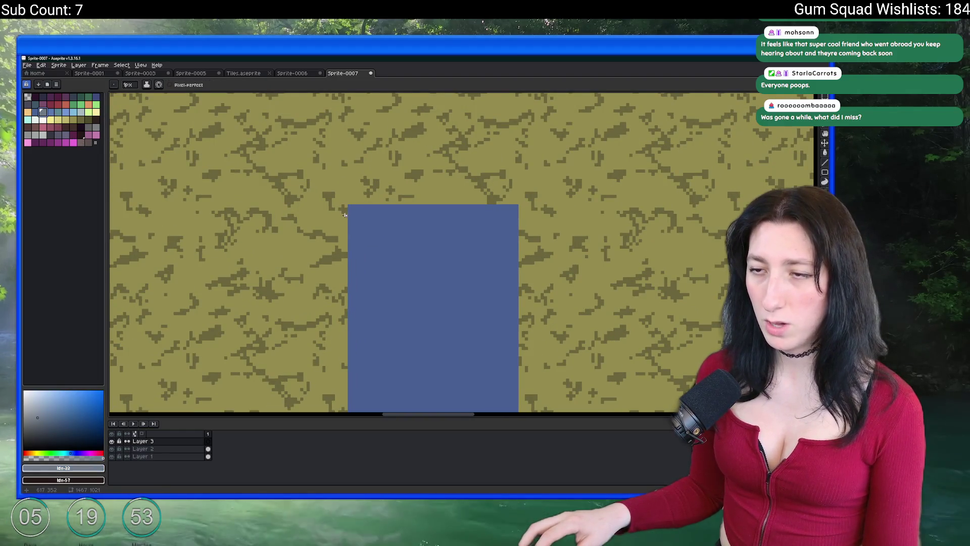
{"action": "mouse_move", "coordinate": [345, 214]}
{"action": "left_mouse_down"}
{"action": "mouse_move", "coordinate": [523, 217]}
{"action": "mouse_move", "coordinate": [524, 142]}
{"action": "left_mouse_up"}
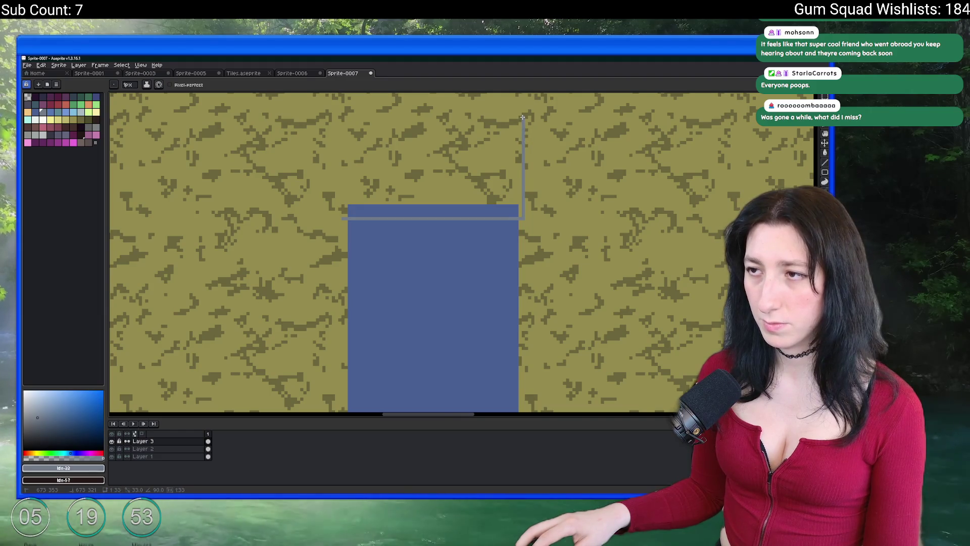
{"action": "key", "text": "ctrl+t"}
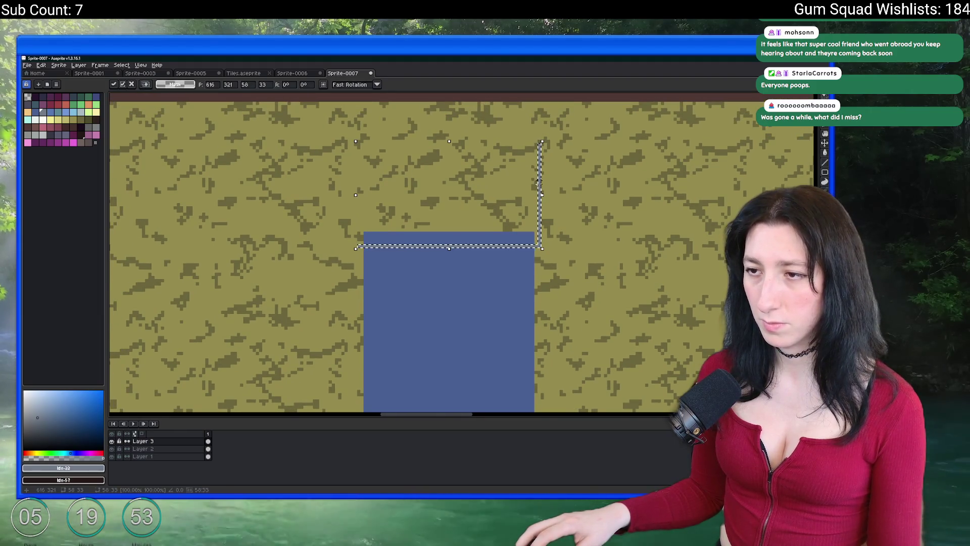
{"action": "key", "text": "Return"}
{"action": "key", "text": "g"}
{"action": "left_click", "coordinate": [474, 225]}
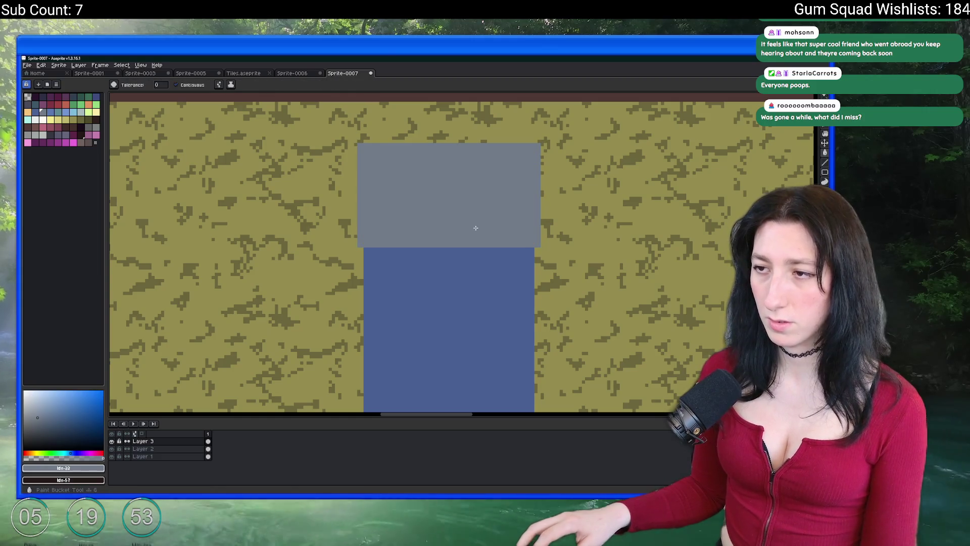
{"action": "scroll", "coordinate": [474, 234], "scroll_direction": "down", "scroll_amount": 2}
{"action": "scroll", "coordinate": [446, 244], "scroll_direction": "down", "scroll_amount": 2}
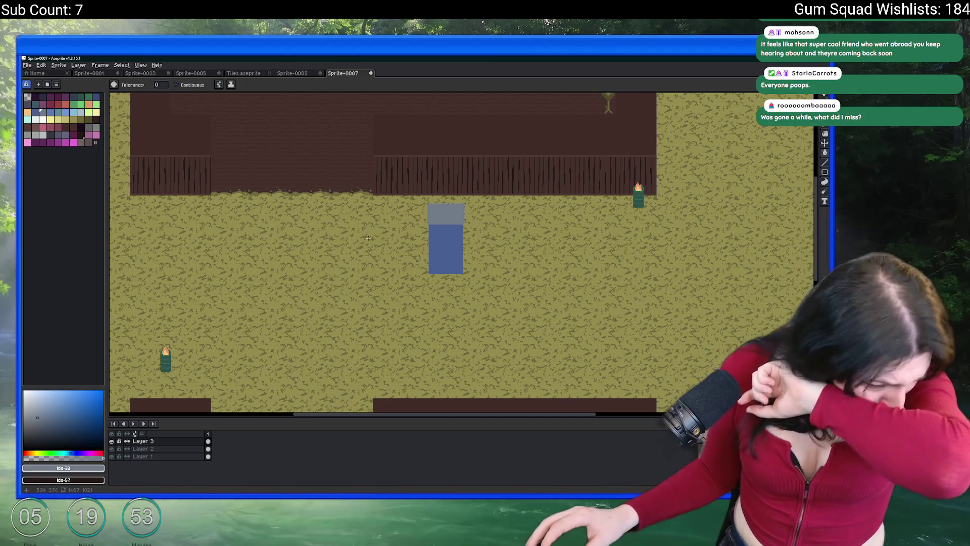
{"action": "scroll", "coordinate": [373, 228], "scroll_direction": "up", "scroll_amount": 1}
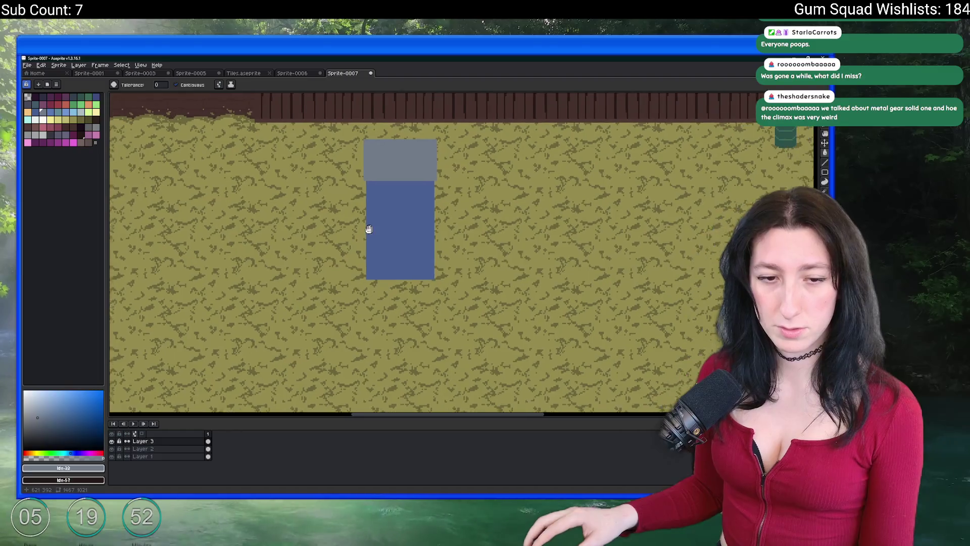
{"action": "scroll", "coordinate": [353, 227], "scroll_direction": "right", "scroll_amount": 1}
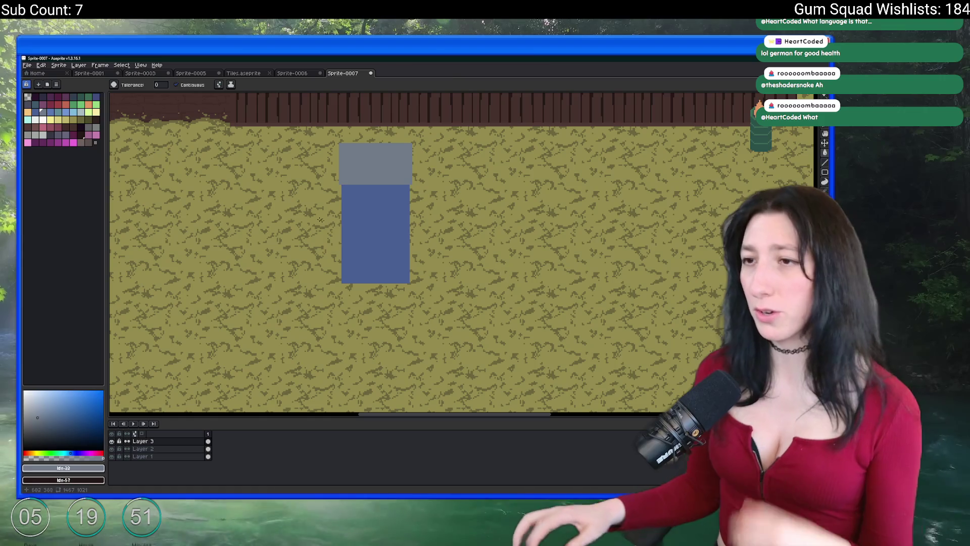
{"action": "scroll", "coordinate": [320, 188], "scroll_direction": "up", "scroll_amount": 1}
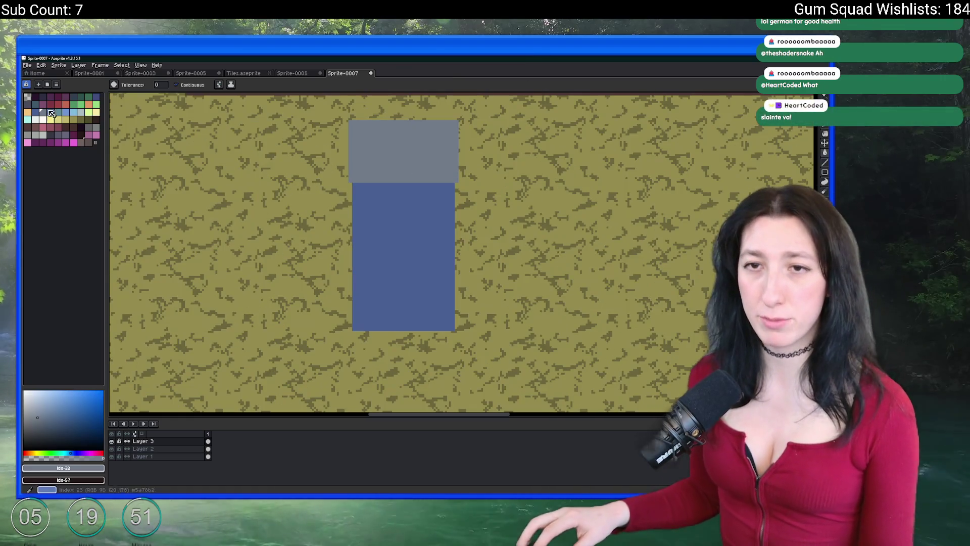
Pick a light grey-blue and try diagonal strokes on the grey roof, undoing them
{"action": "left_click", "coordinate": [86, 112]}
{"action": "key", "text": "b"}
{"action": "scroll", "coordinate": [366, 162], "scroll_direction": "up", "scroll_amount": 2}
{"action": "left_click_drag", "start_coordinate": [372, 171], "coordinate": [307, 263]}
{"action": "mouse_move", "coordinate": [414, 215]}
{"action": "left_mouse_down"}
{"action": "mouse_move", "coordinate": [458, 261]}
{"action": "mouse_move", "coordinate": [393, 200]}
{"action": "left_mouse_up"}
{"action": "key", "text": "ctrl+z"}
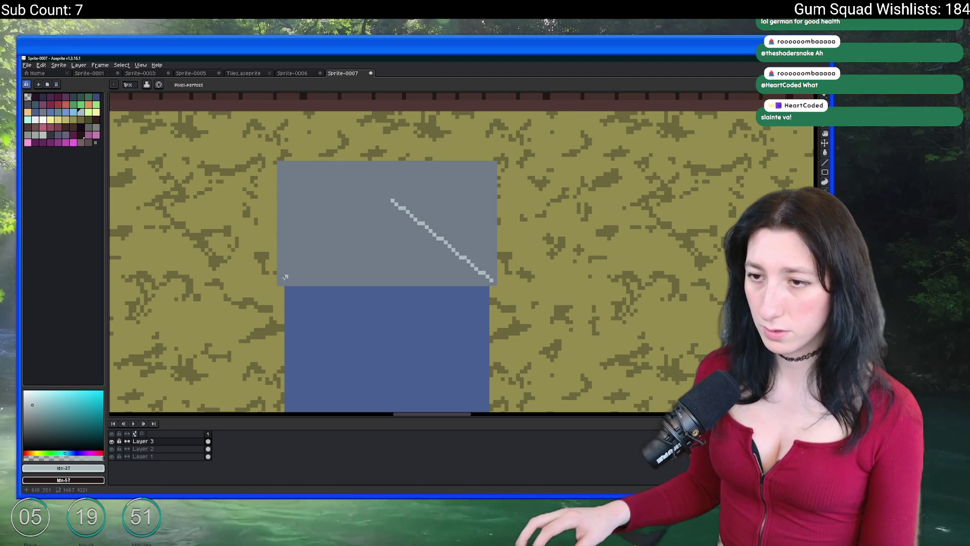
{"action": "left_click_drag", "start_coordinate": [282, 280], "coordinate": [390, 199]}
{"action": "key", "text": "ctrl+z"}
{"action": "key", "text": "ctrl+z"}
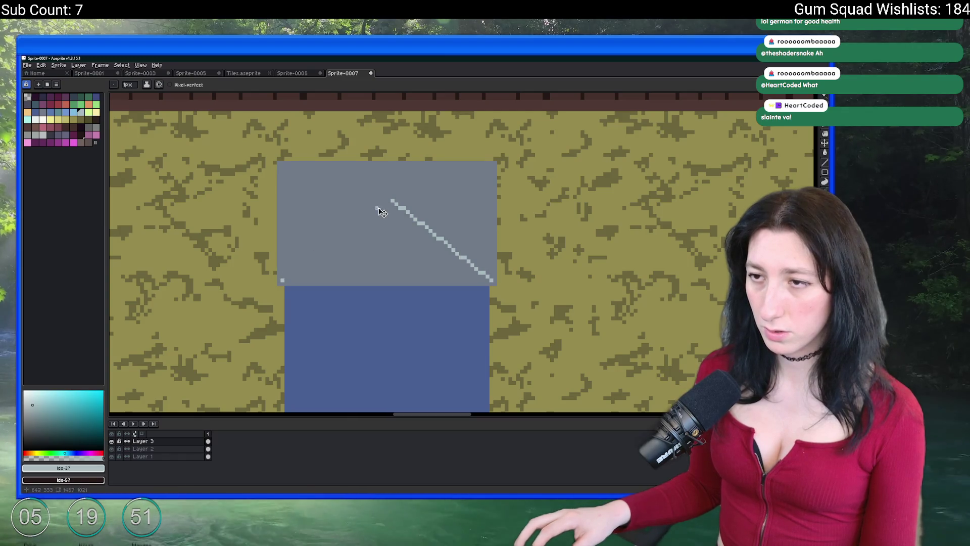
Draw the left roof diagonal running from the peak down to the corner
{"action": "mouse_move", "coordinate": [491, 279]}
{"action": "left_mouse_down"}
{"action": "mouse_move", "coordinate": [401, 212]}
{"action": "mouse_move", "coordinate": [394, 194]}
{"action": "mouse_move", "coordinate": [384, 199]}
{"action": "mouse_move", "coordinate": [420, 207]}
{"action": "mouse_move", "coordinate": [405, 193]}
{"action": "mouse_move", "coordinate": [281, 281]}
{"action": "left_mouse_up"}
{"action": "scroll", "coordinate": [282, 277], "scroll_direction": "down", "scroll_amount": 5}
{"action": "scroll", "coordinate": [286, 269], "scroll_direction": "up", "scroll_amount": 5}
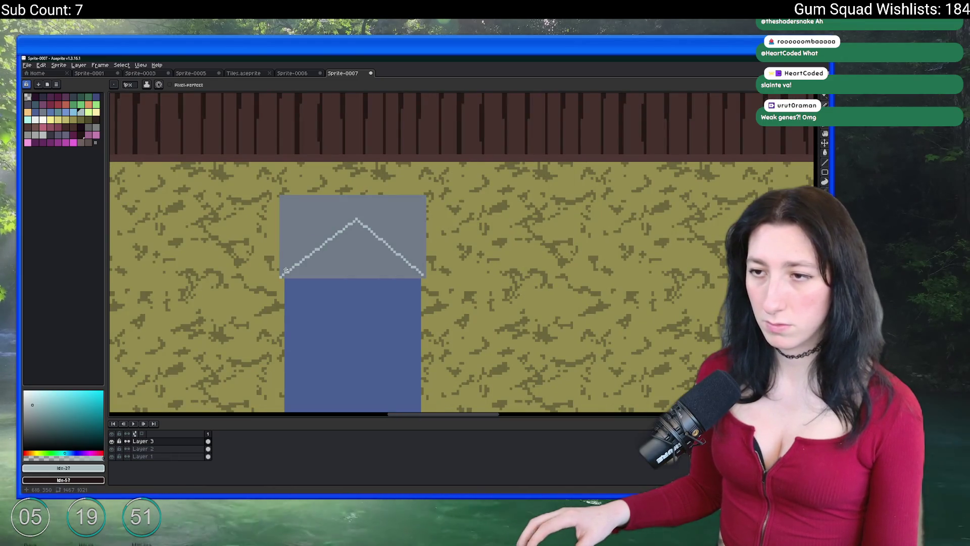
{"action": "key", "text": "ctrl+z"}
{"action": "scroll", "coordinate": [367, 212], "scroll_direction": "up", "scroll_amount": 1}
{"action": "left_click_drag", "start_coordinate": [366, 211], "coordinate": [258, 297]}
{"action": "scroll", "coordinate": [258, 298], "scroll_direction": "down", "scroll_amount": 3}
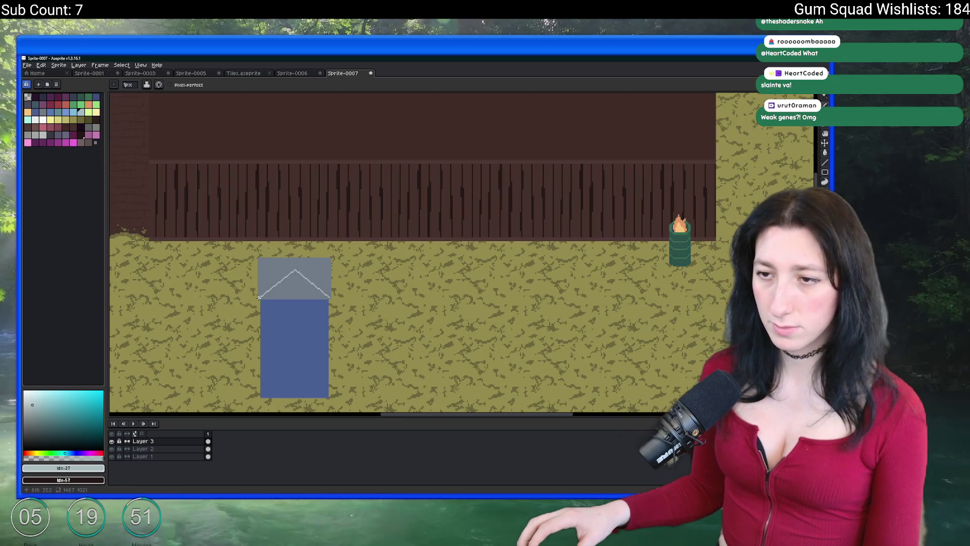
{"action": "scroll", "coordinate": [258, 298], "scroll_direction": "up", "scroll_amount": 1}
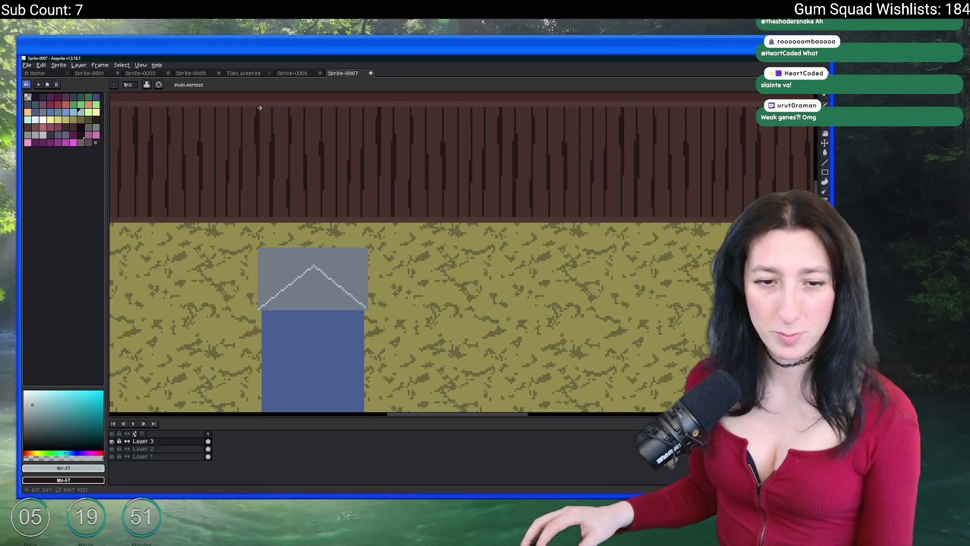
{"action": "scroll", "coordinate": [290, 268], "scroll_direction": "up", "scroll_amount": 1}
{"action": "scroll", "coordinate": [302, 242], "scroll_direction": "up", "scroll_amount": 3}
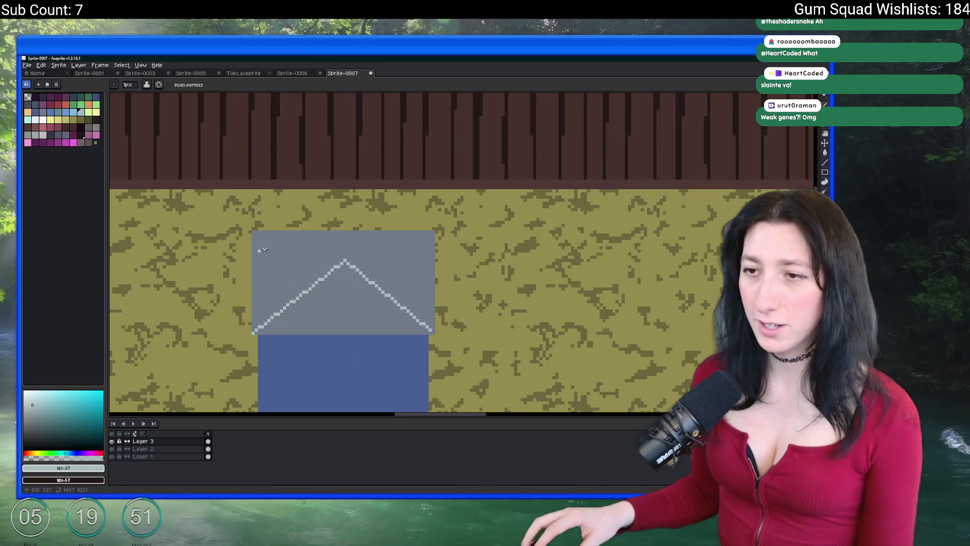
Complete the X with lines from the top corners to the centre, plus a dark bottom strip
{"action": "mouse_move", "coordinate": [233, 215]}
{"action": "left_mouse_down"}
{"action": "mouse_move", "coordinate": [447, 279]}
{"action": "mouse_move", "coordinate": [677, 227]}
{"action": "mouse_move", "coordinate": [664, 215]}
{"action": "left_mouse_up"}
{"action": "scroll", "coordinate": [664, 215], "scroll_direction": "down", "scroll_amount": 4}
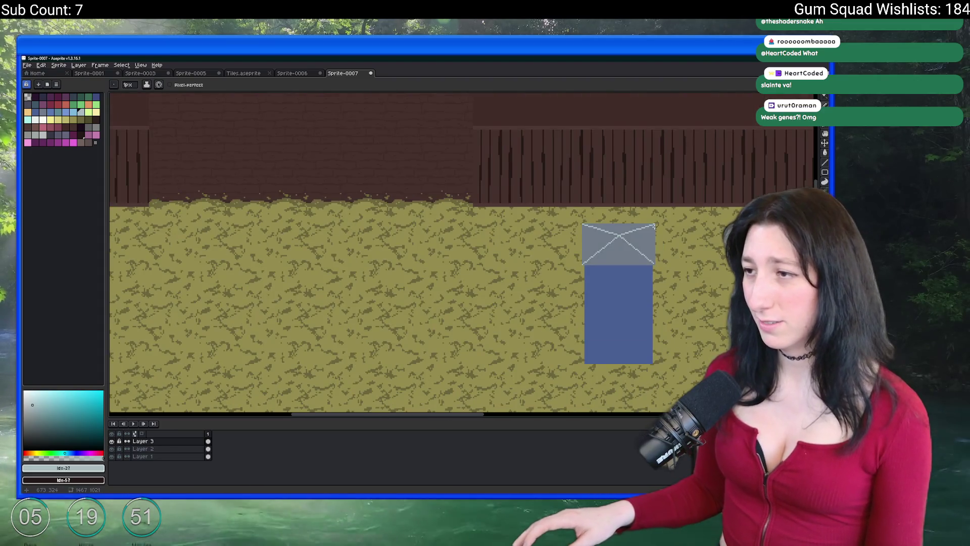
{"action": "scroll", "coordinate": [487, 197], "scroll_direction": "up", "scroll_amount": 4}
{"action": "scroll", "coordinate": [488, 196], "scroll_direction": "up", "scroll_amount": 2}
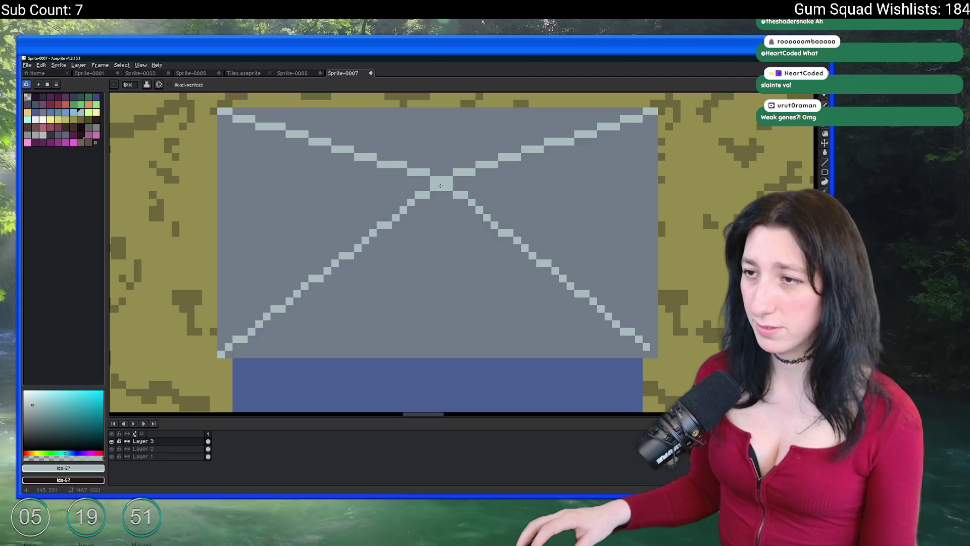
{"action": "scroll", "coordinate": [440, 185], "scroll_direction": "down", "scroll_amount": 5}
{"action": "scroll", "coordinate": [383, 202], "scroll_direction": "up", "scroll_amount": 3}
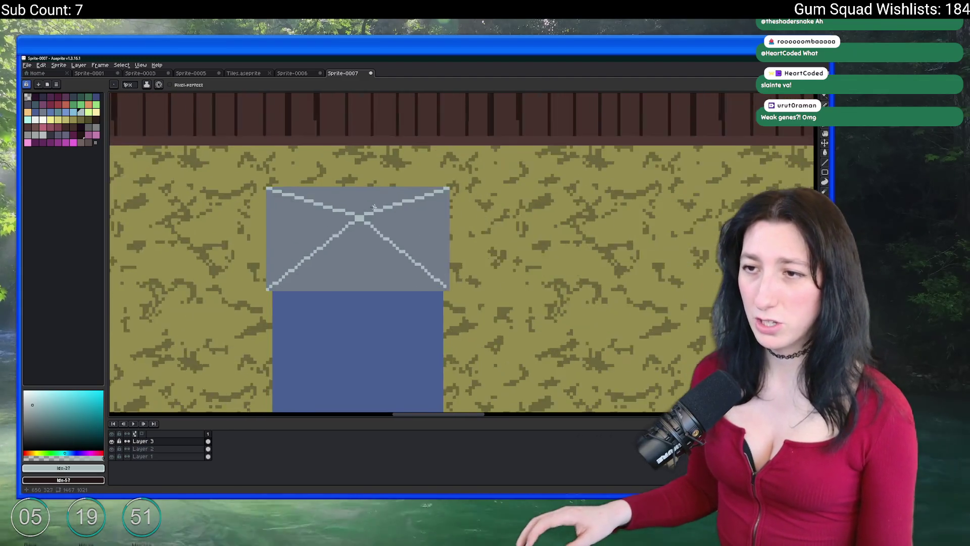
{"action": "scroll", "coordinate": [384, 202], "scroll_direction": "up", "scroll_amount": 2}
{"action": "left_click_drag", "start_coordinate": [384, 202], "coordinate": [454, 121]}
{"action": "scroll", "coordinate": [404, 193], "scroll_direction": "down", "scroll_amount": 2}
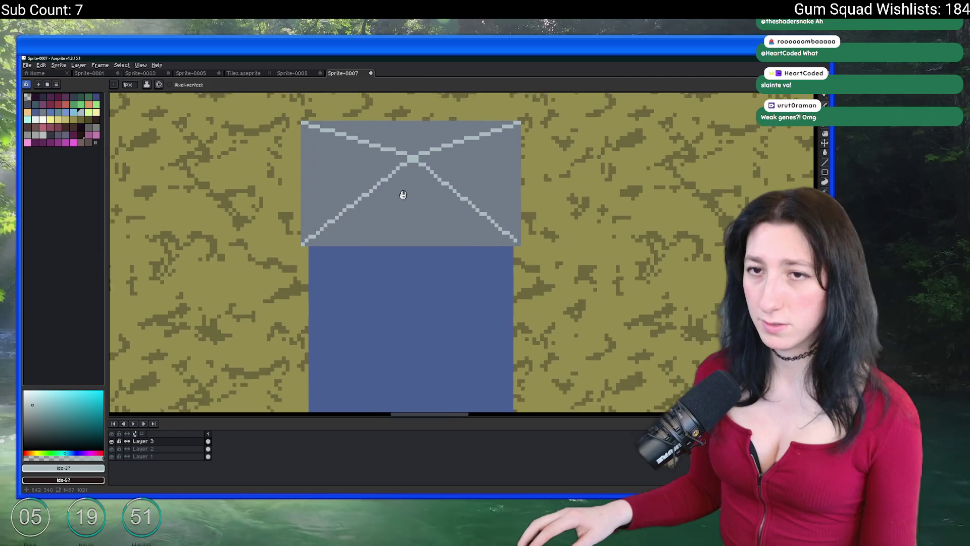
{"action": "left_click_drag", "start_coordinate": [404, 192], "coordinate": [386, 216]}
{"action": "scroll", "coordinate": [280, 261], "scroll_direction": "up", "scroll_amount": 3}
{"action": "scroll", "coordinate": [276, 259], "scroll_direction": "down", "scroll_amount": 3}
{"action": "scroll", "coordinate": [503, 256], "scroll_direction": "up", "scroll_amount": 1}
{"action": "left_click", "coordinate": [483, 259], "text": "shift"}
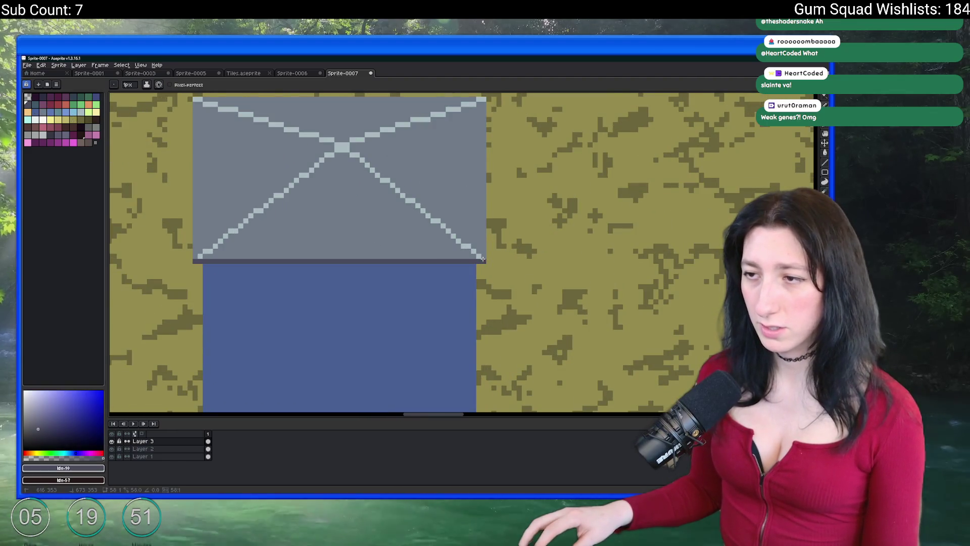
{"action": "scroll", "coordinate": [321, 240], "scroll_direction": "down", "scroll_amount": 1}
{"action": "scroll", "coordinate": [264, 266], "scroll_direction": "up", "scroll_amount": 3}
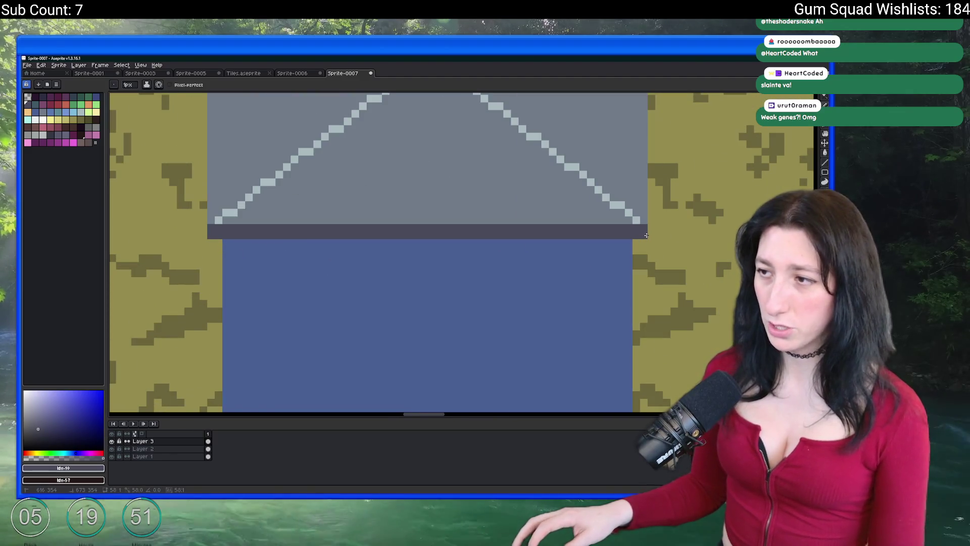
{"action": "scroll", "coordinate": [577, 262], "scroll_direction": "down", "scroll_amount": 3}
{"action": "scroll", "coordinate": [416, 261], "scroll_direction": "up", "scroll_amount": 3}
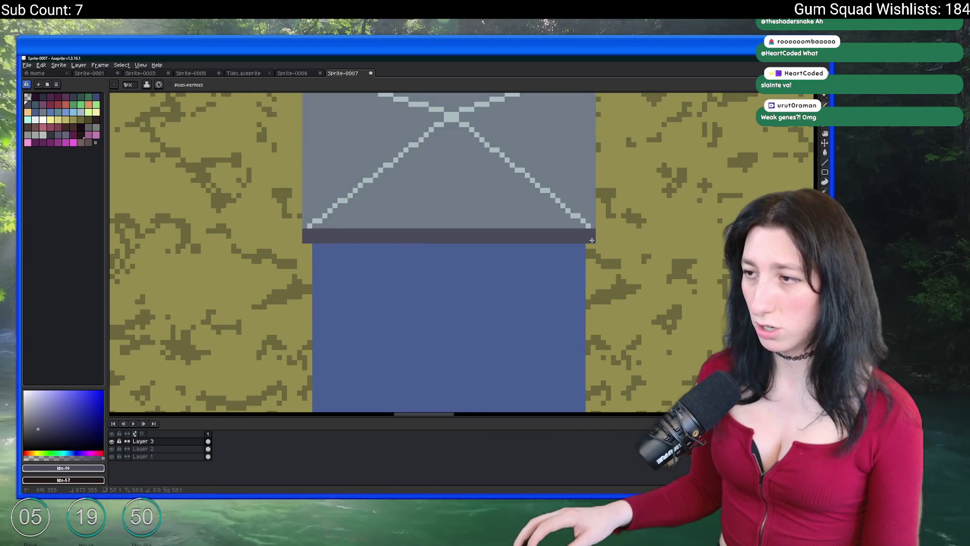
{"action": "scroll", "coordinate": [512, 230], "scroll_direction": "down", "scroll_amount": 5}
{"action": "scroll", "coordinate": [512, 230], "scroll_direction": "up", "scroll_amount": 5}
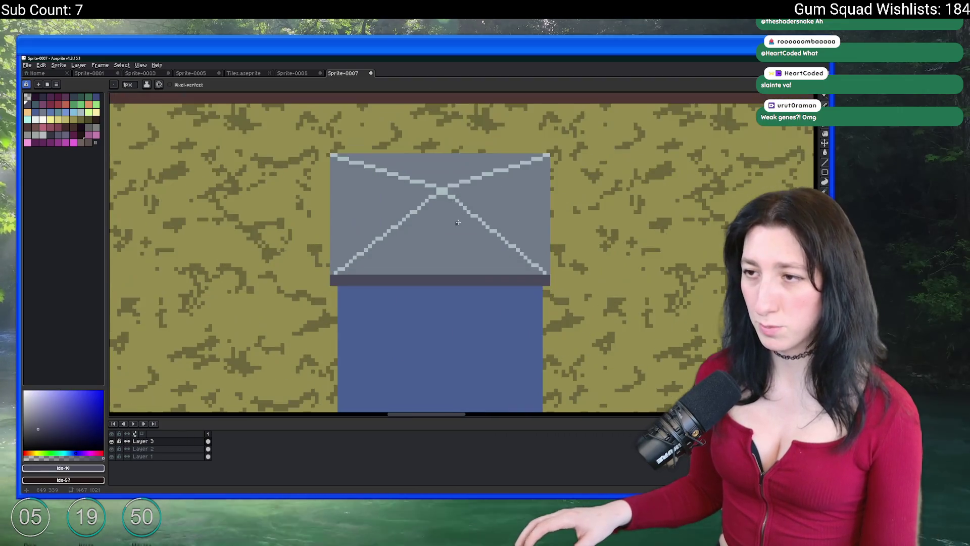
{"action": "key", "text": "i"}
{"action": "left_click", "coordinate": [444, 180]}
{"action": "scroll", "coordinate": [445, 264], "scroll_direction": "down", "scroll_amount": 1}
{"action": "right_click", "coordinate": [446, 329]}
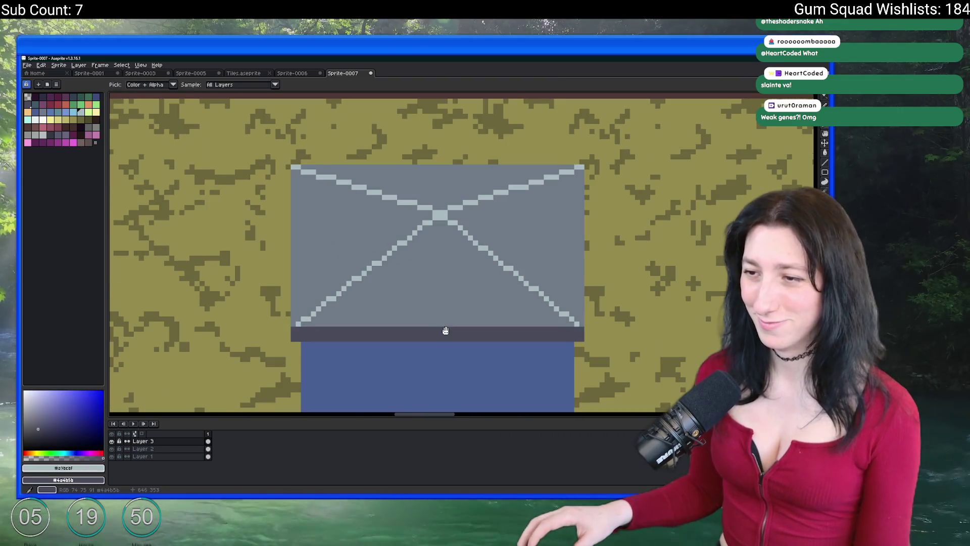
{"action": "scroll", "coordinate": [509, 201], "scroll_direction": "down", "scroll_amount": 5}
{"action": "scroll", "coordinate": [508, 201], "scroll_direction": "down", "scroll_amount": 1}
{"action": "scroll", "coordinate": [405, 192], "scroll_direction": "up", "scroll_amount": 1}
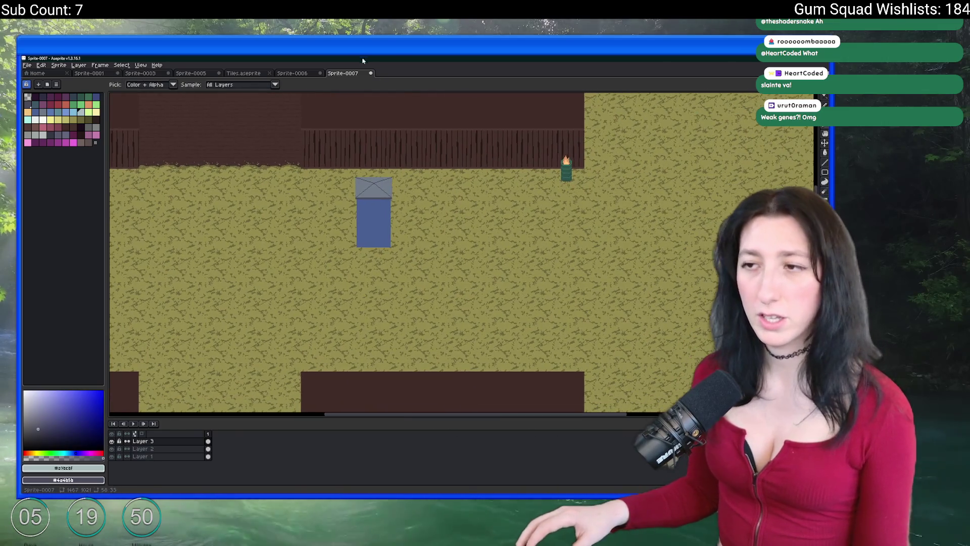
{"action": "scroll", "coordinate": [354, 187], "scroll_direction": "up", "scroll_amount": 1}
{"action": "scroll", "coordinate": [338, 174], "scroll_direction": "down", "scroll_amount": 2}
{"action": "scroll", "coordinate": [338, 173], "scroll_direction": "up", "scroll_amount": 5}
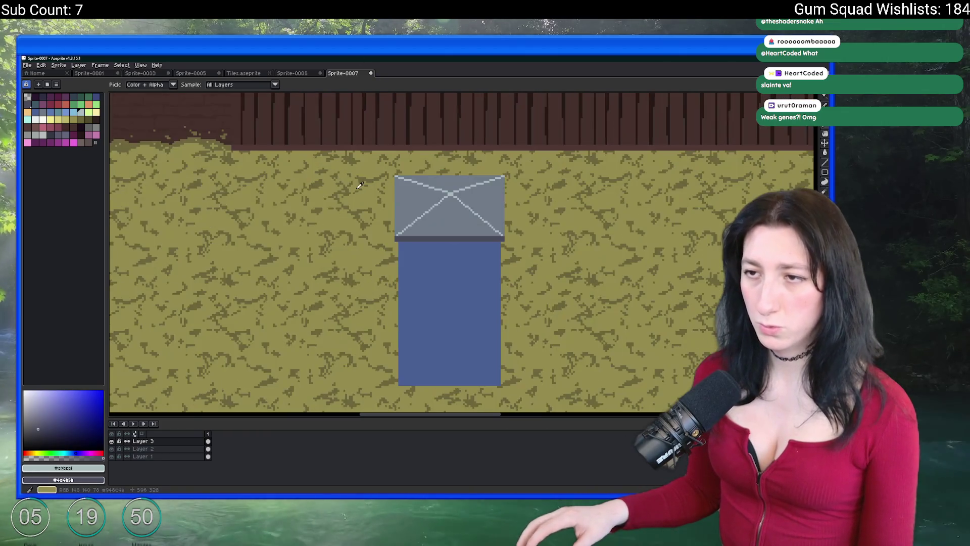
{"action": "scroll", "coordinate": [342, 135], "scroll_direction": "up", "scroll_amount": 1}
{"action": "left_click", "coordinate": [389, 173]}
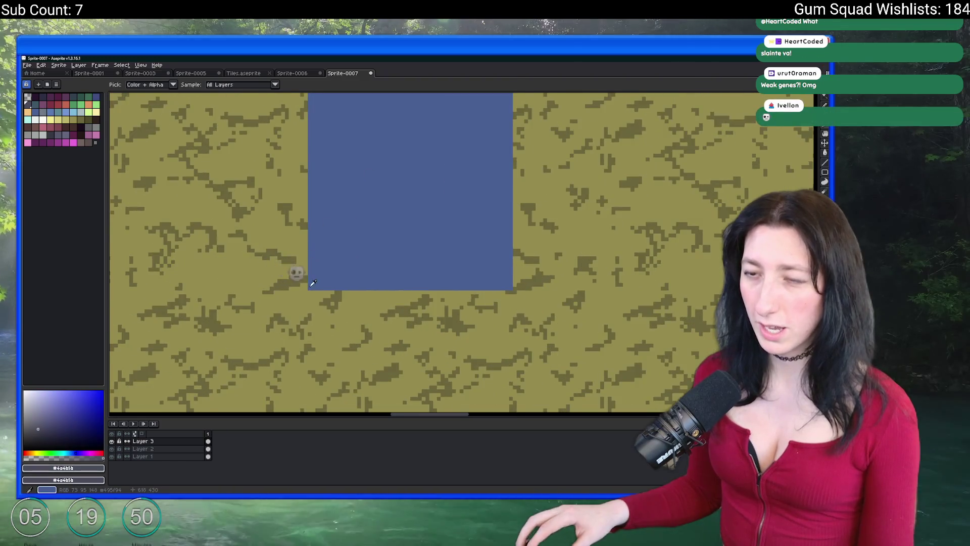
{"action": "scroll", "coordinate": [295, 275], "scroll_direction": "down", "scroll_amount": 3}
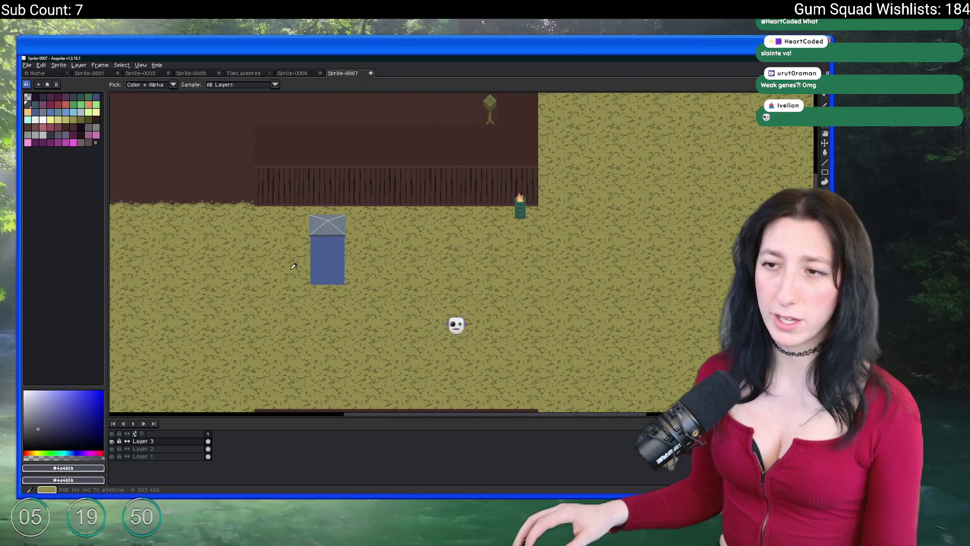
{"action": "scroll", "coordinate": [318, 219], "scroll_direction": "up", "scroll_amount": 3}
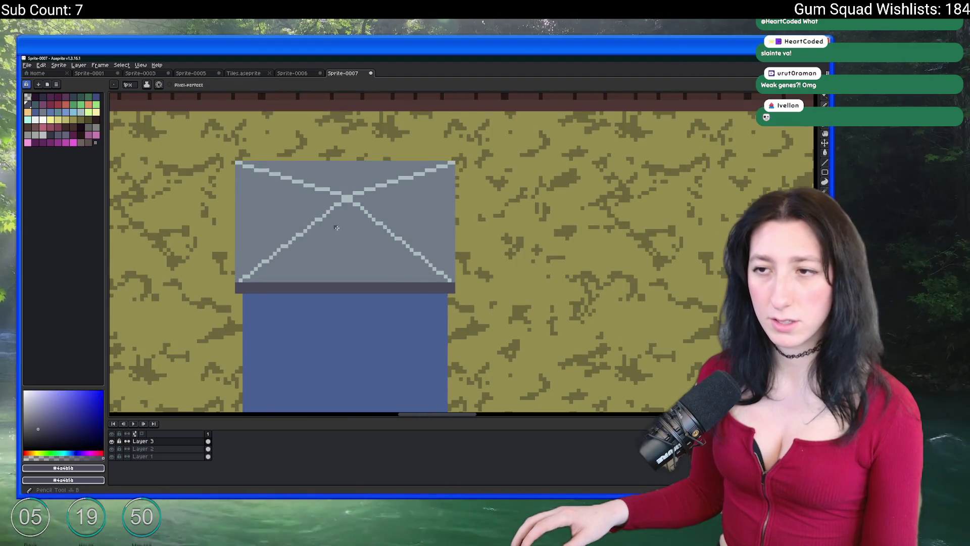
{"action": "scroll", "coordinate": [328, 253], "scroll_direction": "down", "scroll_amount": 3}
{"action": "scroll", "coordinate": [307, 297], "scroll_direction": "down", "scroll_amount": 2}
{"action": "scroll", "coordinate": [307, 298], "scroll_direction": "up", "scroll_amount": 3}
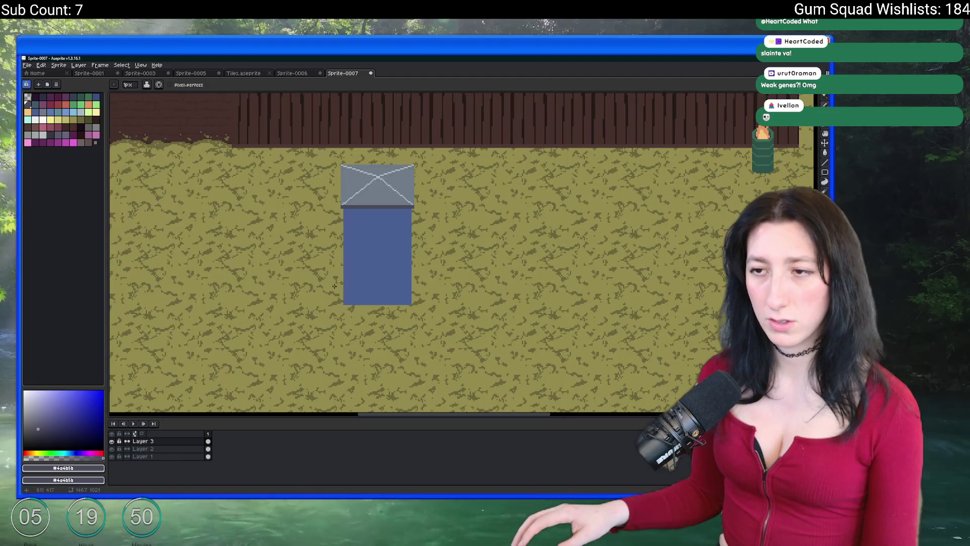
{"action": "scroll", "coordinate": [302, 215], "scroll_direction": "up", "scroll_amount": 2}
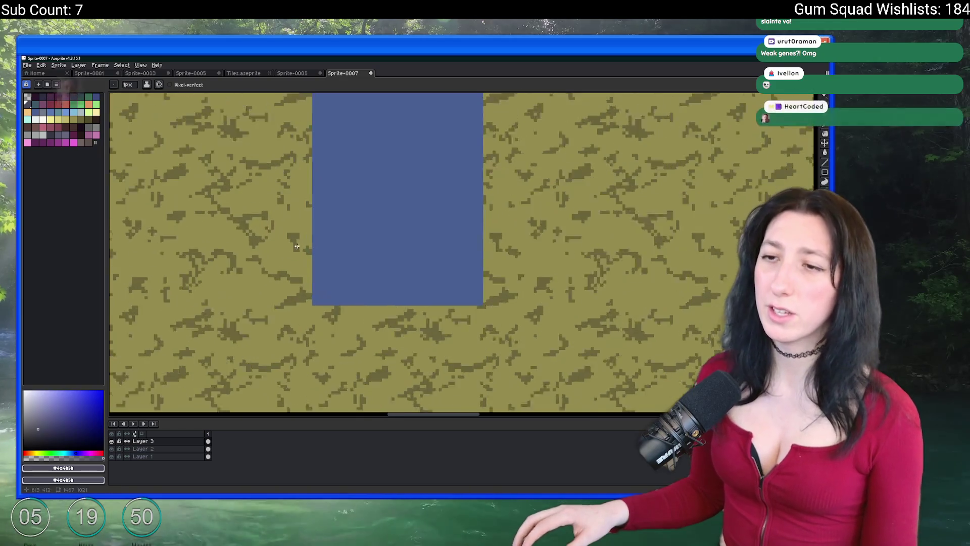
{"action": "scroll", "coordinate": [302, 290], "scroll_direction": "down", "scroll_amount": 1}
{"action": "scroll", "coordinate": [302, 289], "scroll_direction": "down", "scroll_amount": 1}
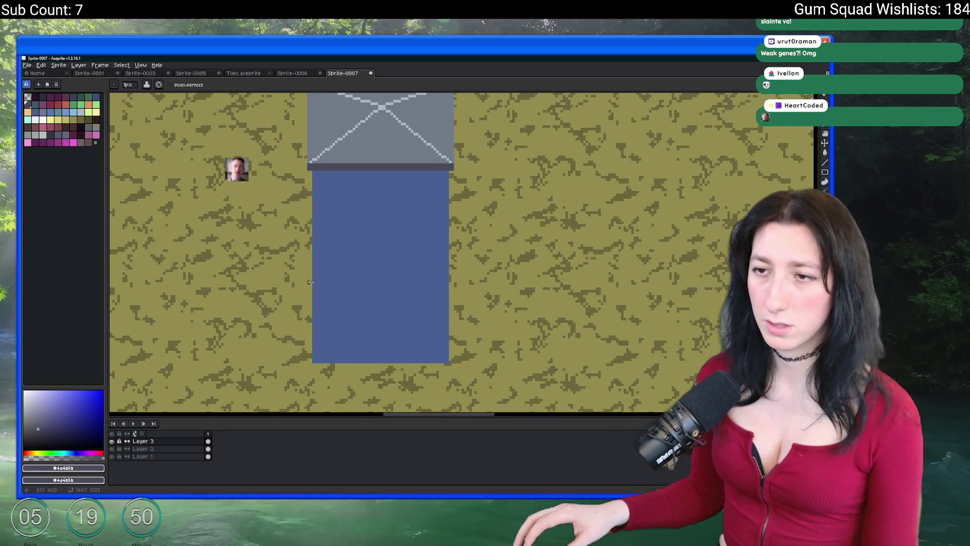
{"action": "mouse_move", "coordinate": [302, 289]}
{"action": "left_mouse_down"}
{"action": "mouse_move", "coordinate": [309, 270]}
{"action": "mouse_move", "coordinate": [307, 357]}
{"action": "mouse_move", "coordinate": [453, 355]}
{"action": "mouse_move", "coordinate": [456, 271]}
{"action": "left_mouse_up"}
Outline the base around the portapotty's bottom, redrawing its misplaced bottom and right edges
{"action": "key", "text": "Escape"}
{"action": "left_click_drag", "start_coordinate": [308, 271], "coordinate": [451, 271]}
{"action": "key", "text": "Escape"}
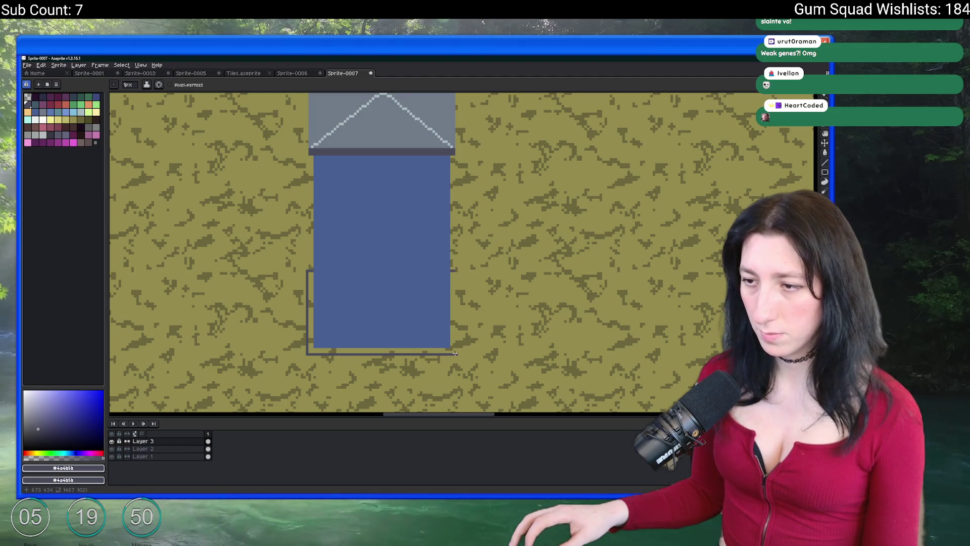
{"action": "left_click_drag", "start_coordinate": [455, 354], "coordinate": [453, 276]}
{"action": "key", "text": "b"}
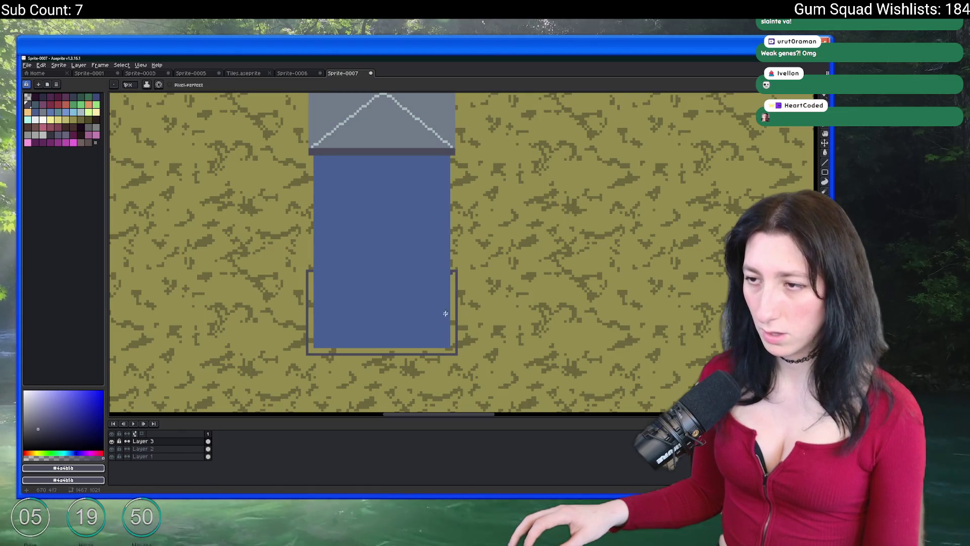
{"action": "scroll", "coordinate": [447, 301], "scroll_direction": "up", "scroll_amount": 2}
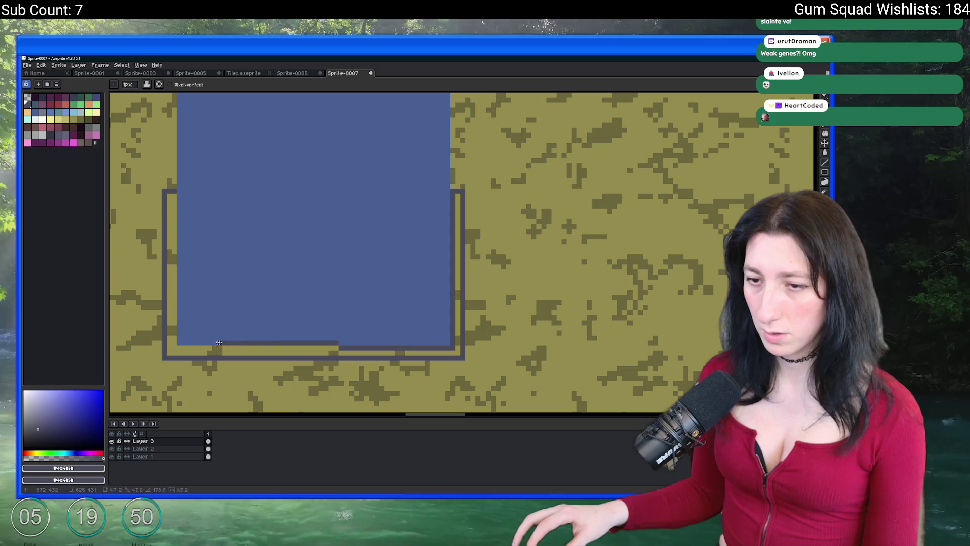
Fill the base frame dark and draw a dark strip along its bottom row
{"action": "key", "text": "g"}
{"action": "left_click", "coordinate": [170, 213]}
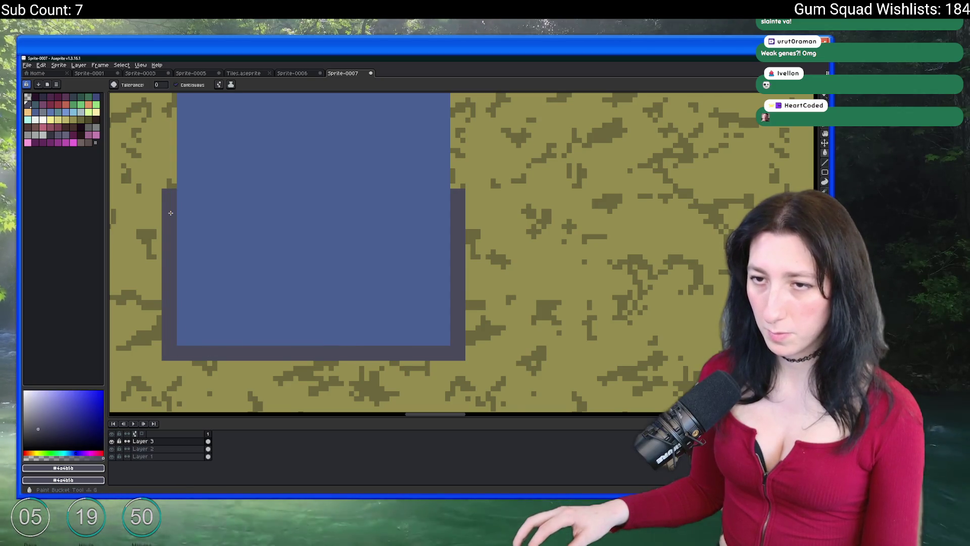
{"action": "scroll", "coordinate": [170, 212], "scroll_direction": "down", "scroll_amount": 3}
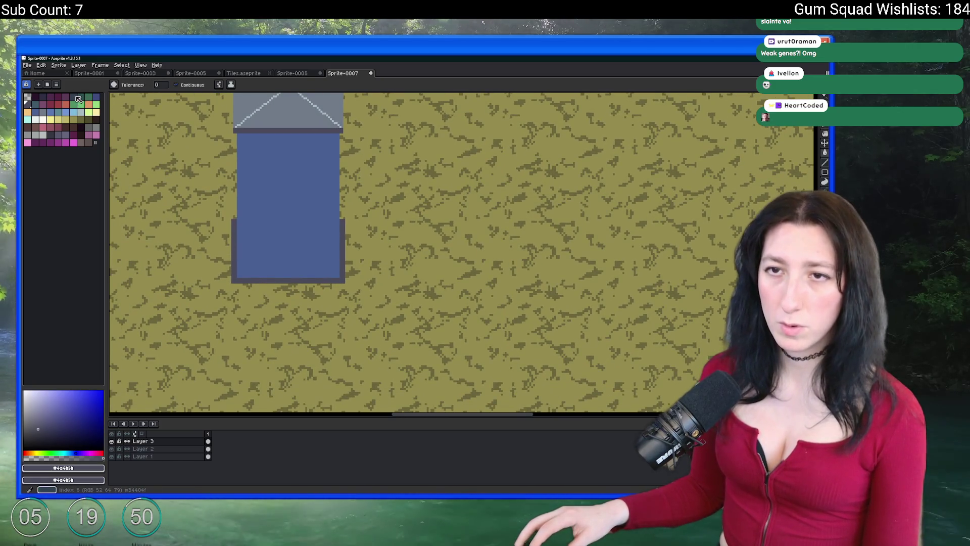
{"action": "left_click", "coordinate": [77, 96]}
{"action": "key", "text": "b"}
{"action": "scroll", "coordinate": [230, 303], "scroll_direction": "up", "scroll_amount": 4}
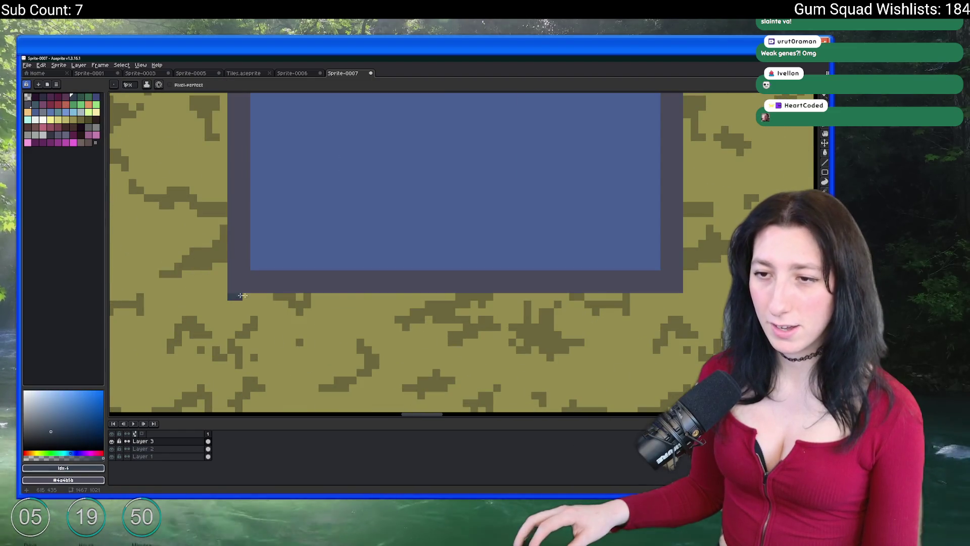
{"action": "left_click", "coordinate": [678, 297], "text": "shift"}
{"action": "left_click", "coordinate": [678, 312], "text": "shift"}
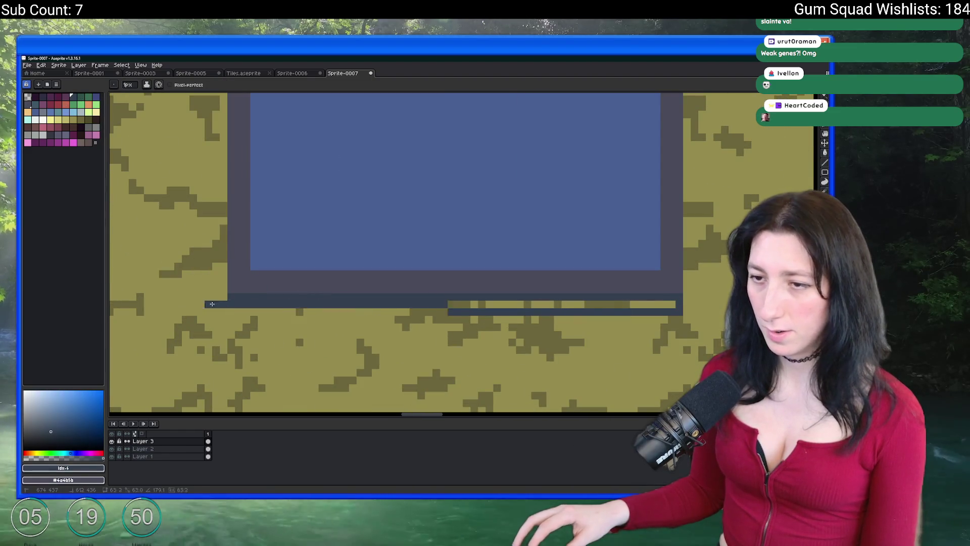
{"action": "left_click", "coordinate": [231, 302], "text": "shift"}
{"action": "scroll", "coordinate": [238, 301], "scroll_direction": "down", "scroll_amount": 2}
{"action": "scroll", "coordinate": [243, 298], "scroll_direction": "down", "scroll_amount": 1}
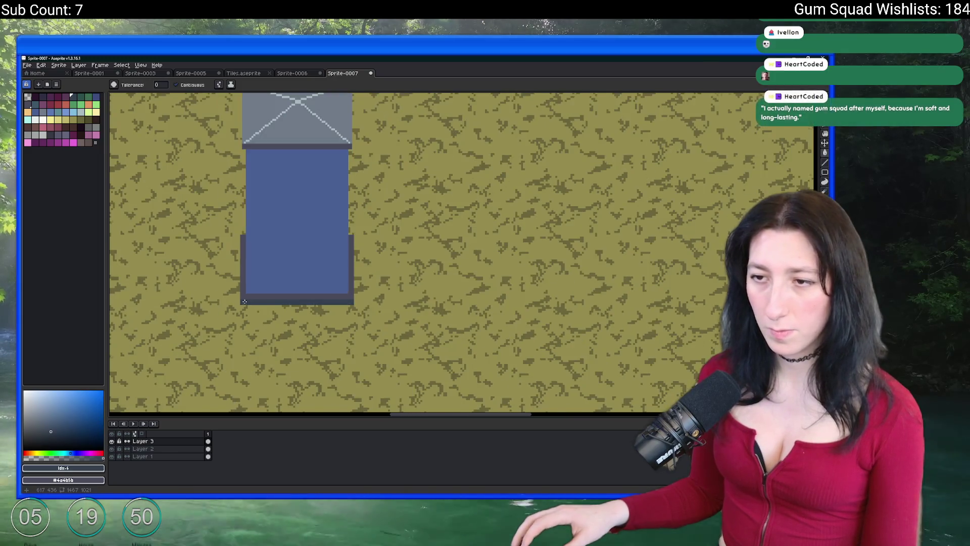
Sample the roof grey and fill the base's side pillars and bottom row with it
{"action": "key", "text": "i"}
{"action": "scroll", "coordinate": [248, 294], "scroll_direction": "up", "scroll_amount": 2}
{"action": "scroll", "coordinate": [247, 283], "scroll_direction": "down", "scroll_amount": 1}
{"action": "scroll", "coordinate": [288, 217], "scroll_direction": "up", "scroll_amount": 3}
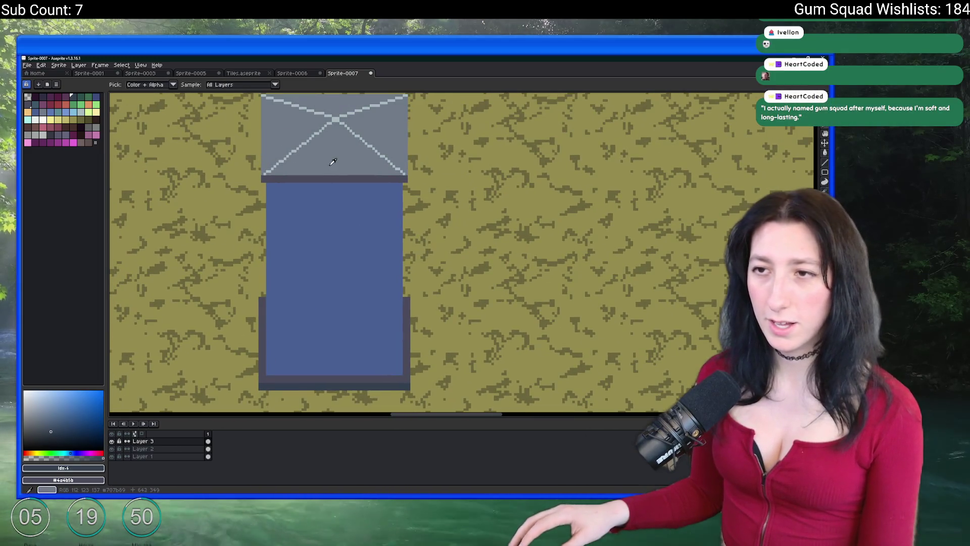
{"action": "left_click", "coordinate": [328, 164]}
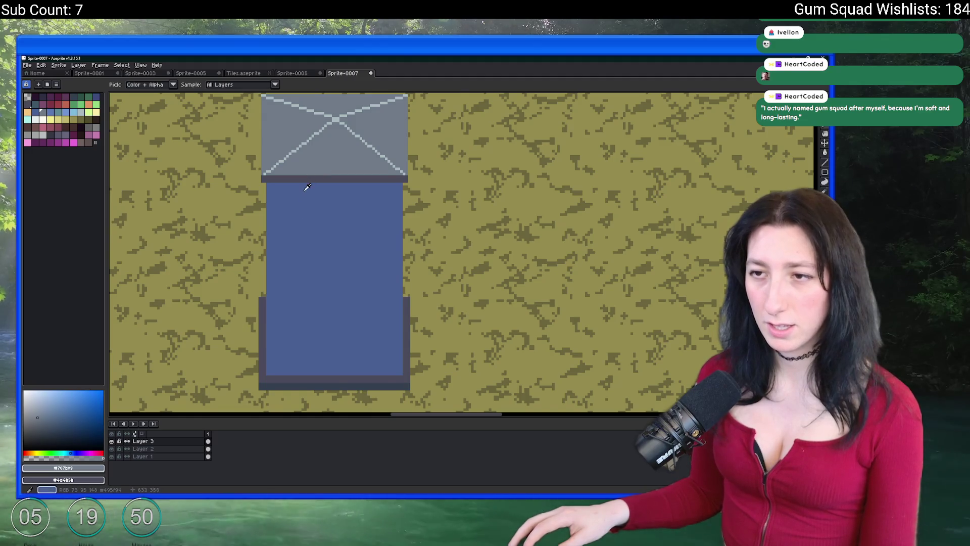
{"action": "scroll", "coordinate": [283, 303], "scroll_direction": "up", "scroll_amount": 1}
{"action": "key", "text": "g"}
{"action": "left_click", "coordinate": [271, 283]}
{"action": "left_click", "coordinate": [273, 318]}
{"action": "scroll", "coordinate": [273, 315], "scroll_direction": "down", "scroll_amount": 2}
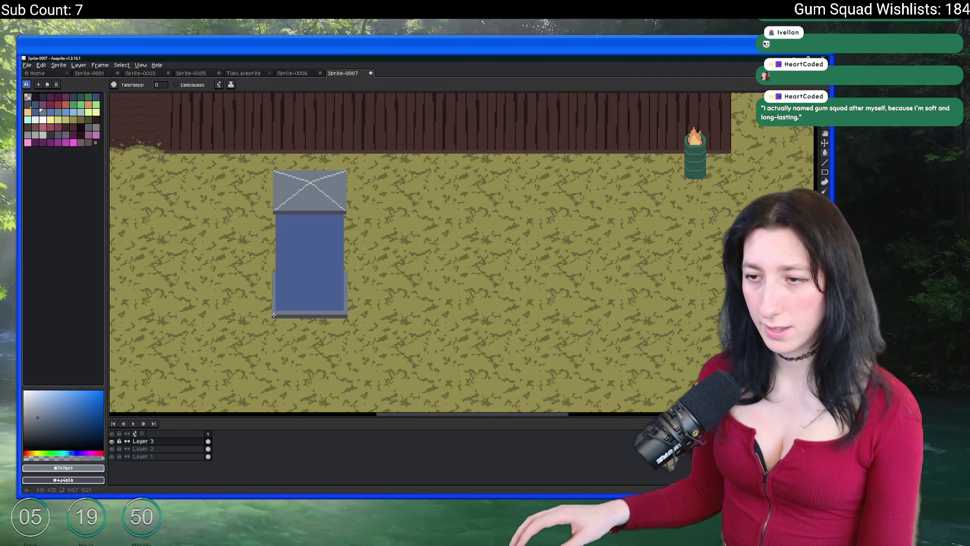
{"action": "scroll", "coordinate": [313, 309], "scroll_direction": "down", "scroll_amount": 2}
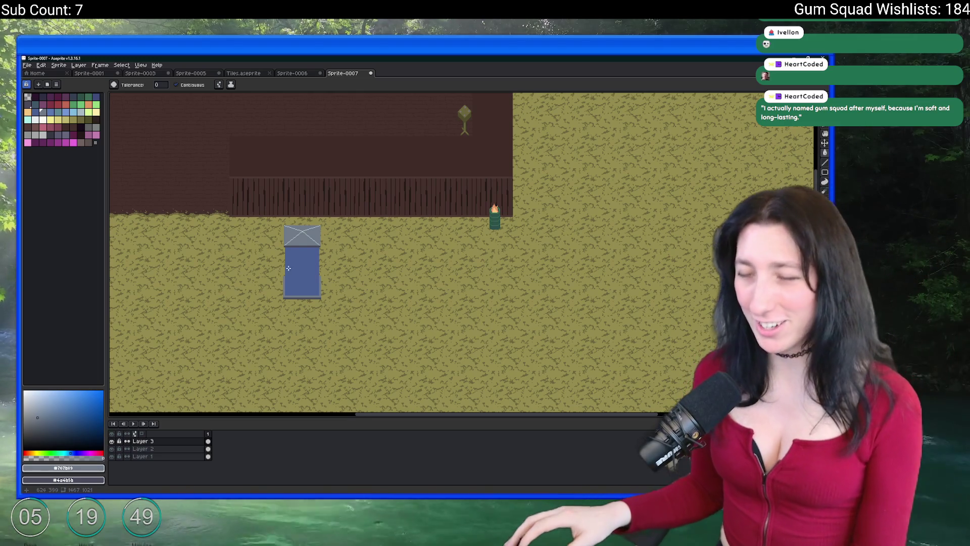
Try a light-blue fill on the portapotty body, undo it, and open Layer 3's context menu
{"action": "scroll", "coordinate": [290, 269], "scroll_direction": "up", "scroll_amount": 3}
{"action": "key", "text": "i"}
{"action": "left_click", "coordinate": [341, 251]}
{"action": "scroll", "coordinate": [340, 251], "scroll_direction": "right", "scroll_amount": 2}
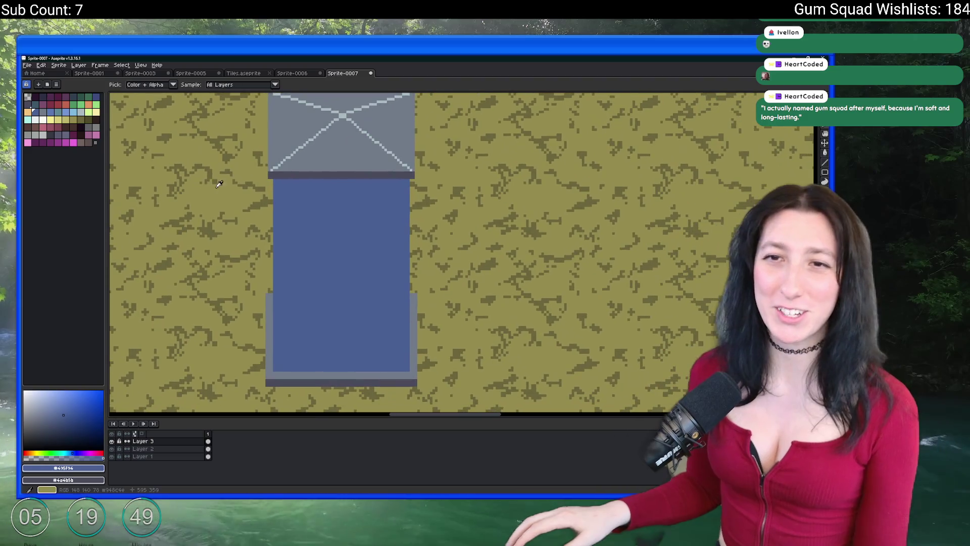
{"action": "left_click", "coordinate": [52, 116]}
{"action": "key", "text": "g"}
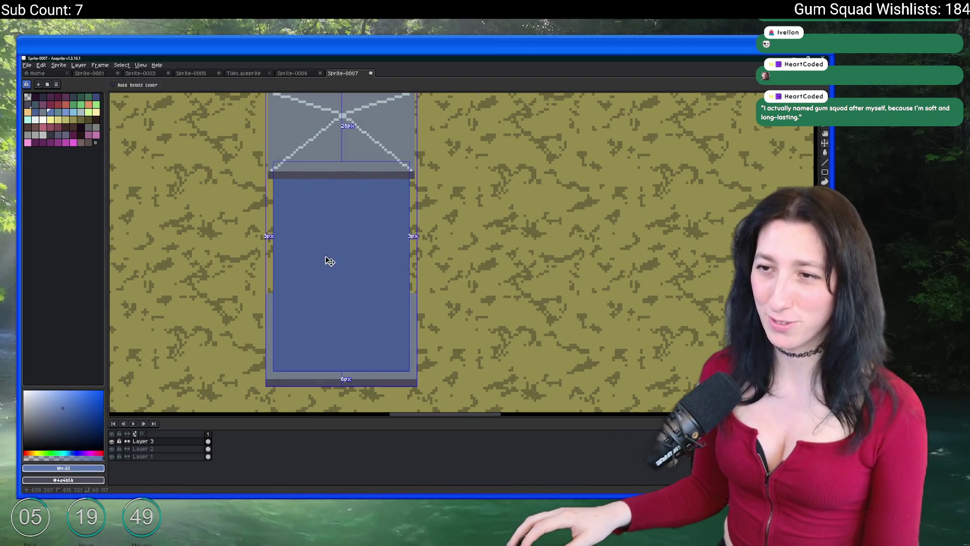
{"action": "left_click", "coordinate": [325, 253]}
{"action": "key", "text": "ctrl+z"}
{"action": "scroll", "coordinate": [324, 253], "scroll_direction": "down", "scroll_amount": 3}
{"action": "right_click", "coordinate": [143, 441]}
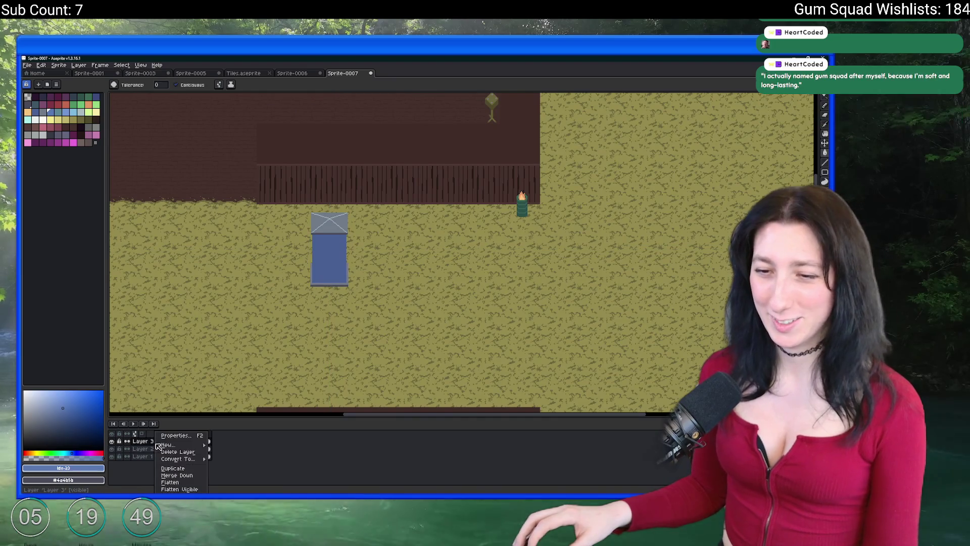
Merge the roof's Layer 3 down into Layer 2
{"action": "left_click", "coordinate": [187, 476]}
{"action": "scroll", "coordinate": [330, 247], "scroll_direction": "up", "scroll_amount": 3}
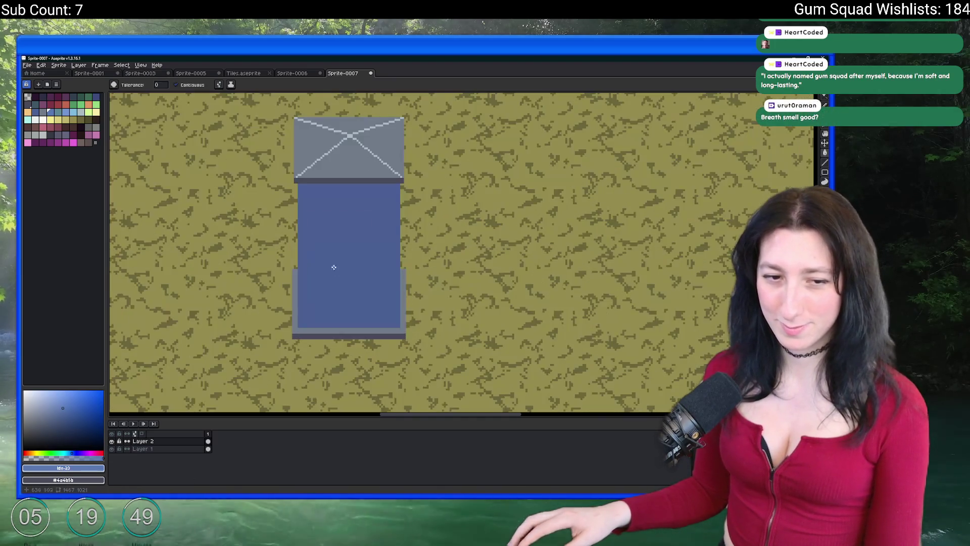
{"action": "scroll", "coordinate": [329, 209], "scroll_direction": "down", "scroll_amount": 3}
{"action": "scroll", "coordinate": [316, 249], "scroll_direction": "up", "scroll_amount": 3}
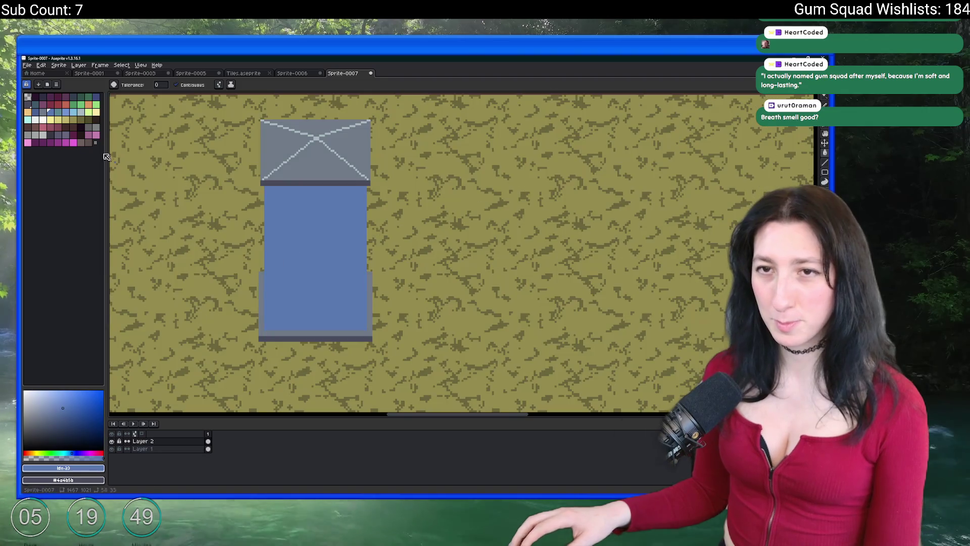
{"action": "left_click_drag", "start_coordinate": [59, 111], "coordinate": [89, 103]}
Pick a dark blue shade with the Pencil and draw a straight vertical door edge
{"action": "left_click", "coordinate": [40, 110]}
{"action": "key", "text": "b"}
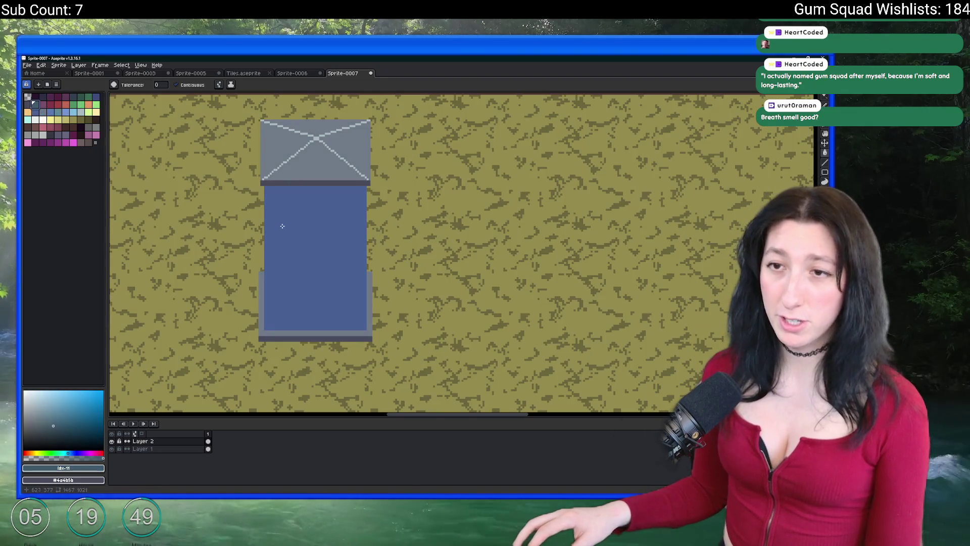
{"action": "scroll", "coordinate": [296, 302], "scroll_direction": "up", "scroll_amount": 2}
{"action": "left_click", "coordinate": [96, 96]}
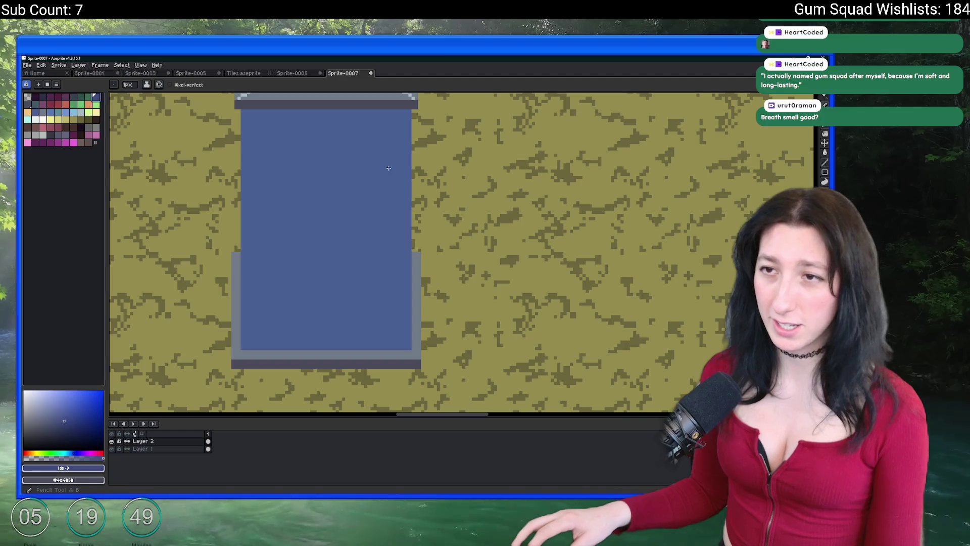
{"action": "key", "text": "v"}
{"action": "key", "text": "b"}
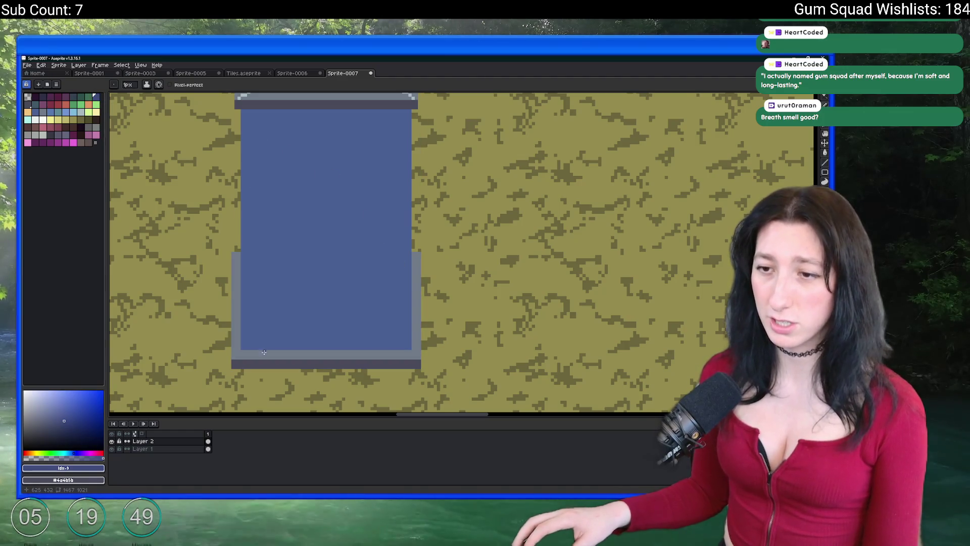
{"action": "scroll", "coordinate": [249, 363], "scroll_direction": "up", "scroll_amount": 1}
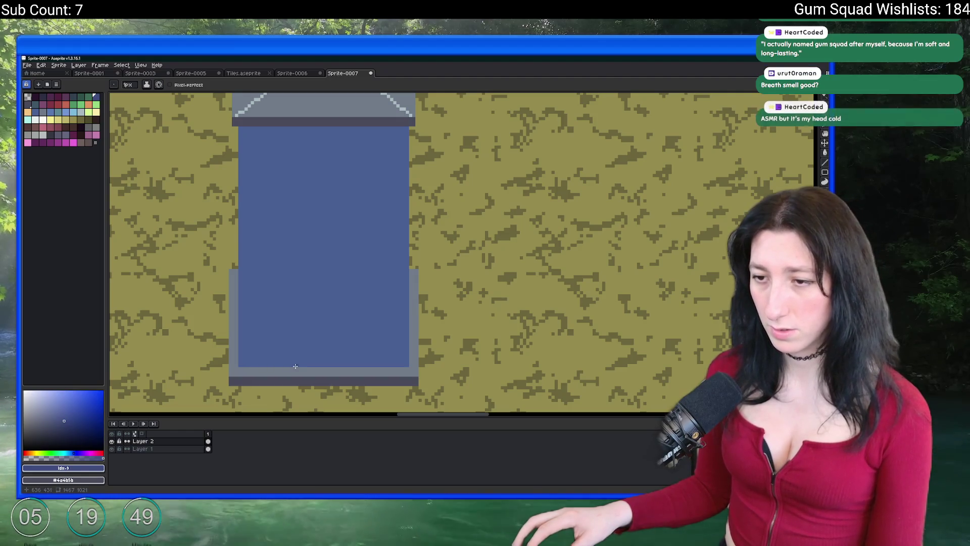
{"action": "key", "text": "v"}
{"action": "key", "text": "b"}
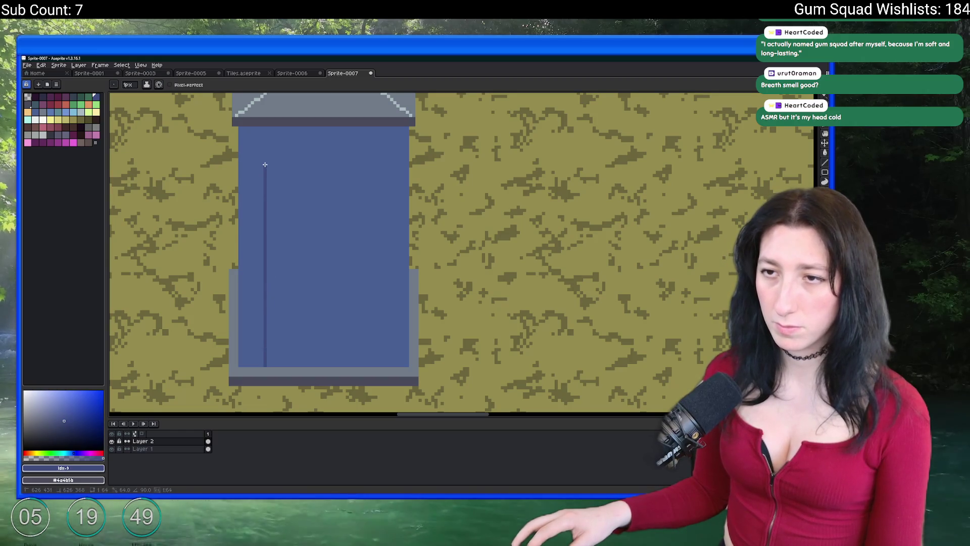
Select and clear the L-shaped door outline, then draw the door's right edge
{"action": "key", "text": "w"}
{"action": "left_click", "coordinate": [382, 160]}
{"action": "key", "text": "ctrl+d"}
{"action": "key", "text": "b"}
{"action": "left_click_drag", "start_coordinate": [385, 161], "coordinate": [386, 368]}
Try a dark fill inside the door and a blue fill around it, undoing both
{"action": "key", "text": "g"}
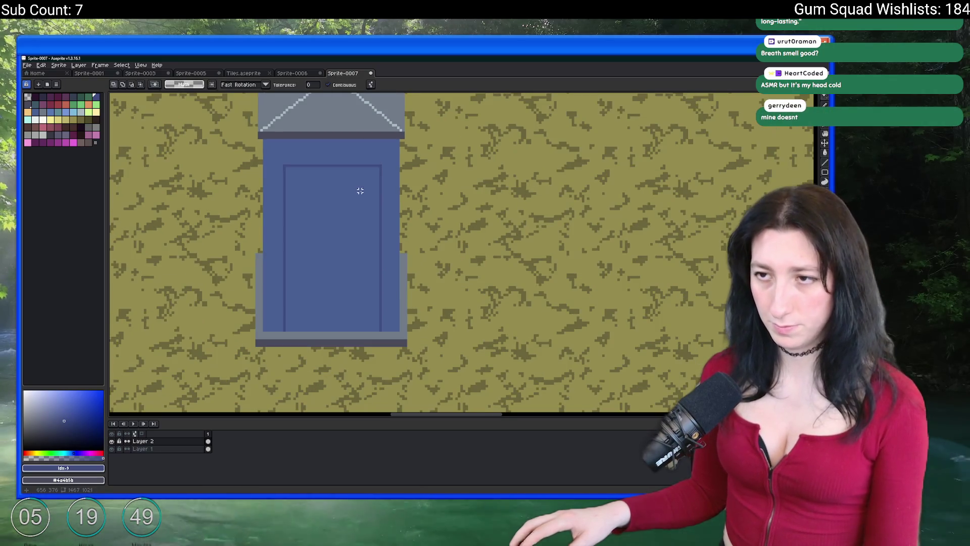
{"action": "scroll", "coordinate": [386, 163], "scroll_direction": "down", "scroll_amount": 1}
{"action": "left_click", "coordinate": [357, 195]}
{"action": "scroll", "coordinate": [357, 196], "scroll_direction": "down", "scroll_amount": 4}
{"action": "key", "text": "ctrl+z"}
{"action": "scroll", "coordinate": [328, 227], "scroll_direction": "up", "scroll_amount": 3}
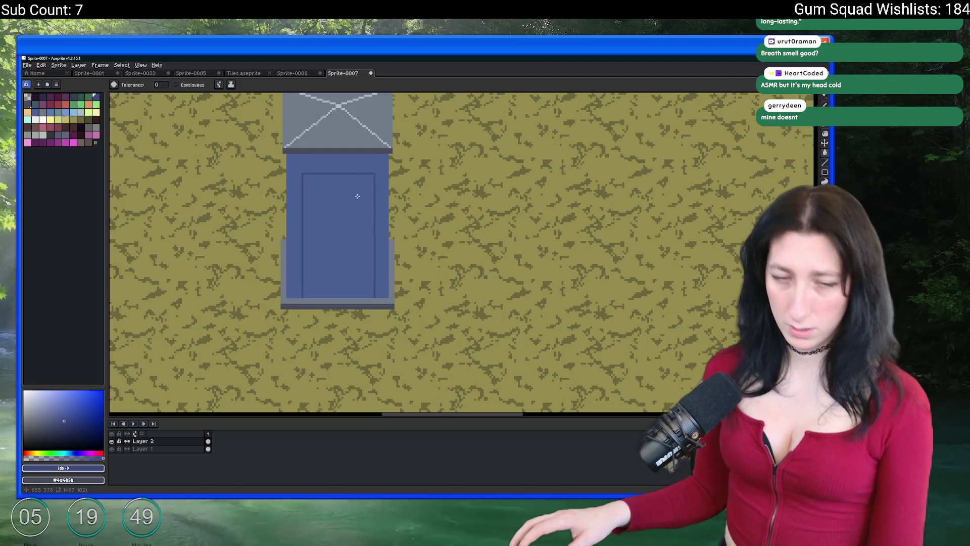
{"action": "scroll", "coordinate": [328, 227], "scroll_direction": "up", "scroll_amount": 2}
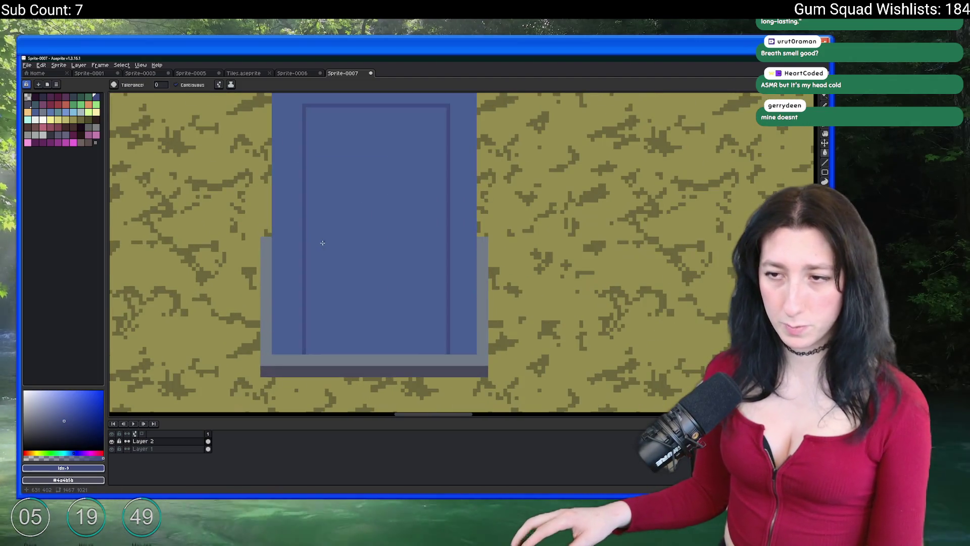
{"action": "left_click_drag", "start_coordinate": [323, 243], "coordinate": [278, 285]}
{"action": "left_click_drag", "start_coordinate": [256, 340], "coordinate": [238, 310]}
{"action": "left_click", "coordinate": [225, 338]}
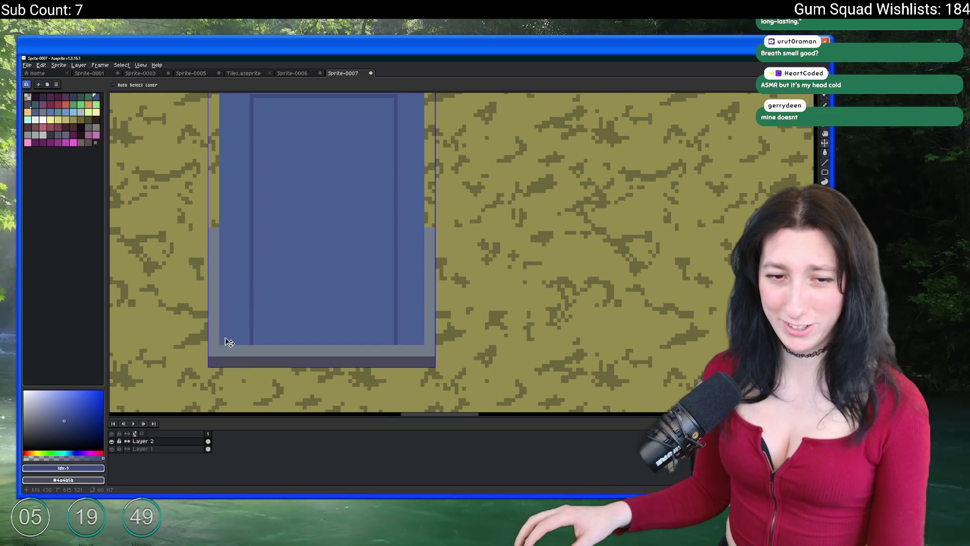
{"action": "key", "text": "ctrl+z"}
Draw dark lines along the door panel's left, top and right inner edges
{"action": "key", "text": "b"}
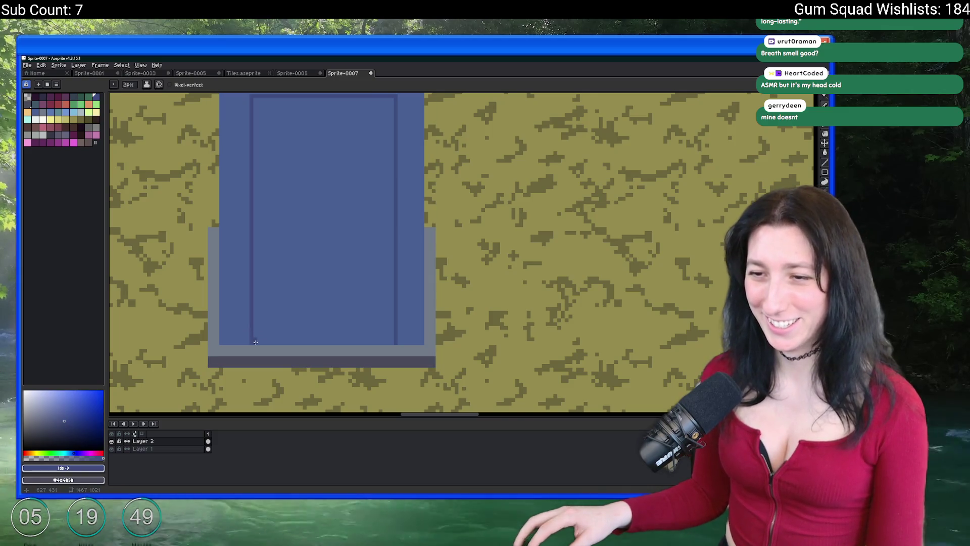
{"action": "scroll", "coordinate": [261, 233], "scroll_direction": "up", "scroll_amount": 3}
{"action": "left_click", "coordinate": [255, 214], "text": "shift"}
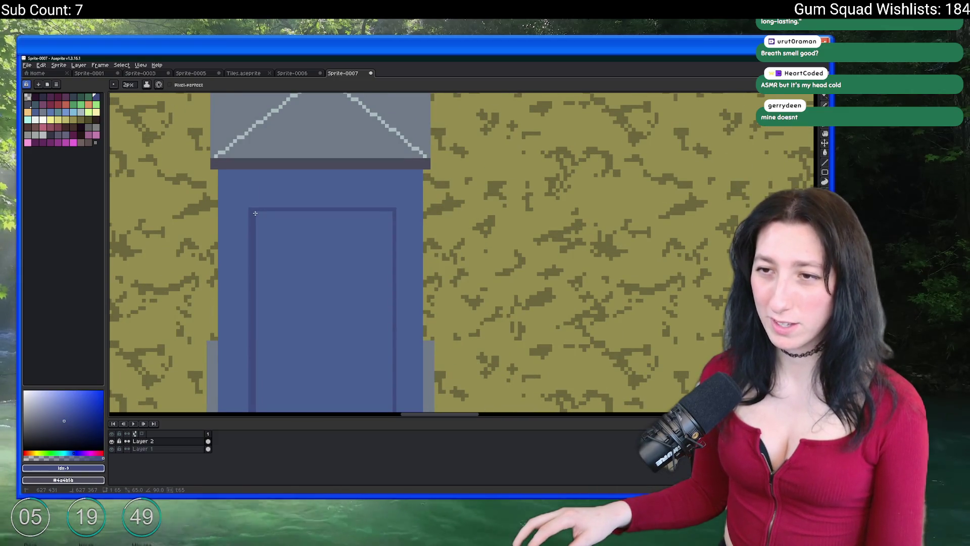
{"action": "left_click", "coordinate": [393, 213], "text": "shift"}
{"action": "left_click_drag", "start_coordinate": [392, 216], "coordinate": [388, 119]}
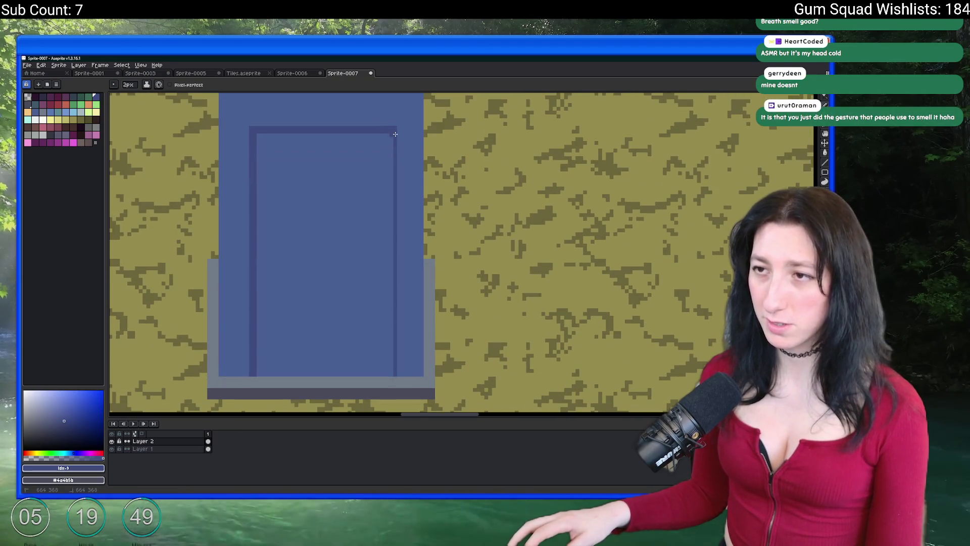
{"action": "left_click", "coordinate": [394, 374], "text": "shift"}
{"action": "scroll", "coordinate": [335, 249], "scroll_direction": "down", "scroll_amount": 1}
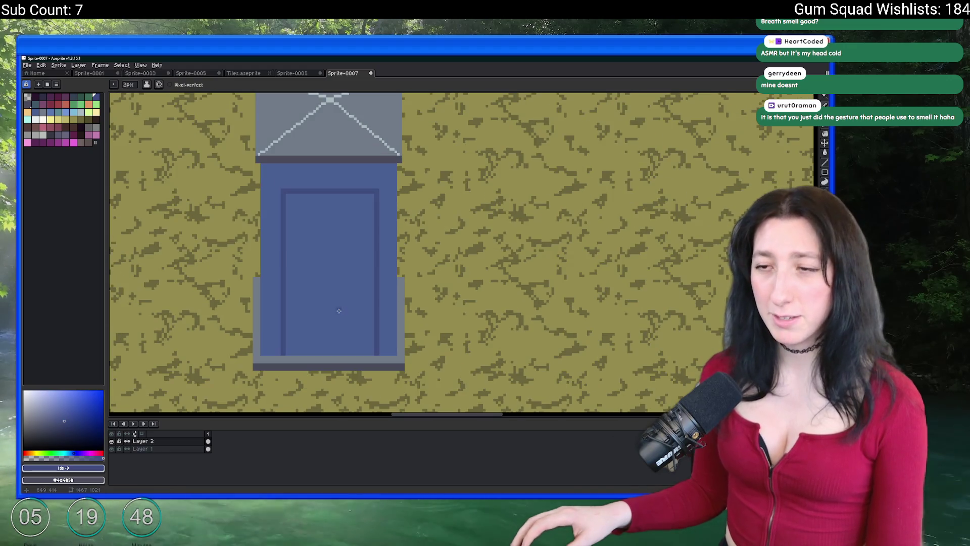
{"action": "scroll", "coordinate": [313, 279], "scroll_direction": "up", "scroll_amount": 1}
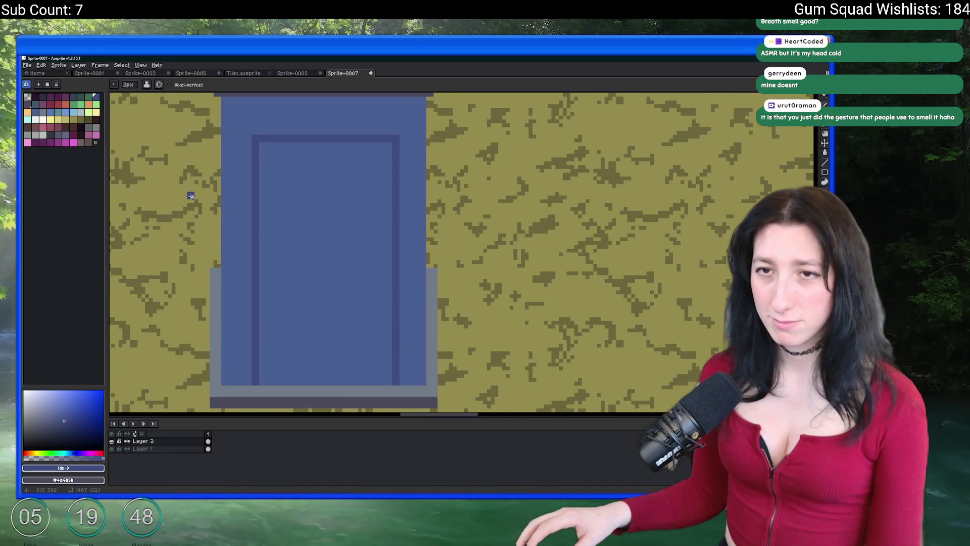
Try a darker palette colour as a stroke on the door, then undo it
{"action": "left_click", "coordinate": [75, 97]}
{"action": "left_click_drag", "start_coordinate": [324, 217], "coordinate": [283, 305]}
{"action": "key", "text": "ctrl+z"}
{"action": "scroll", "coordinate": [270, 296], "scroll_direction": "up", "scroll_amount": 1}
Sample the door's blue shades from the canvas as foreground and background colours
{"action": "key", "text": "i"}
{"action": "left_click", "coordinate": [256, 279]}
{"action": "right_click", "coordinate": [297, 264]}
{"action": "scroll", "coordinate": [298, 263], "scroll_direction": "down", "scroll_amount": 3}
{"action": "left_click", "coordinate": [328, 248]}
{"action": "scroll", "coordinate": [328, 248], "scroll_direction": "down", "scroll_amount": 3}
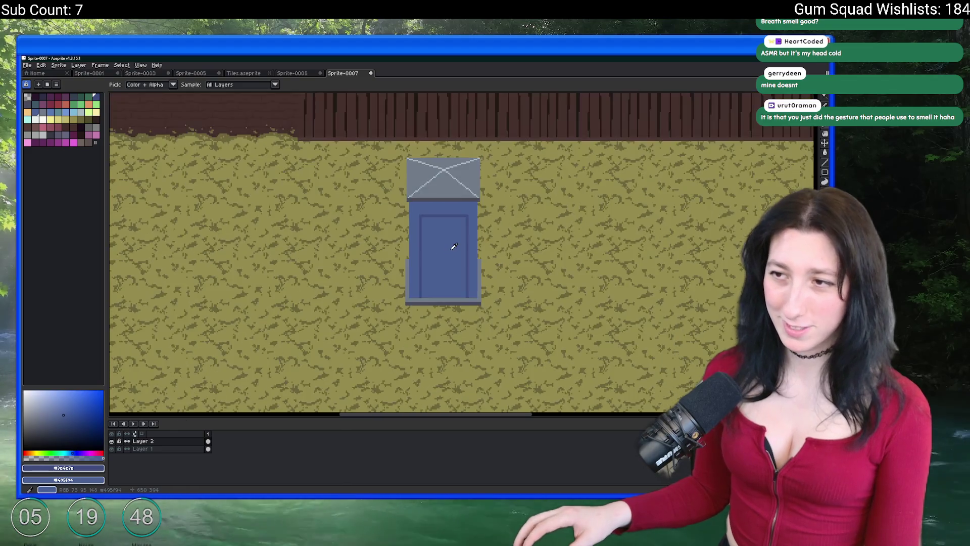
{"action": "scroll", "coordinate": [453, 247], "scroll_direction": "up", "scroll_amount": 3}
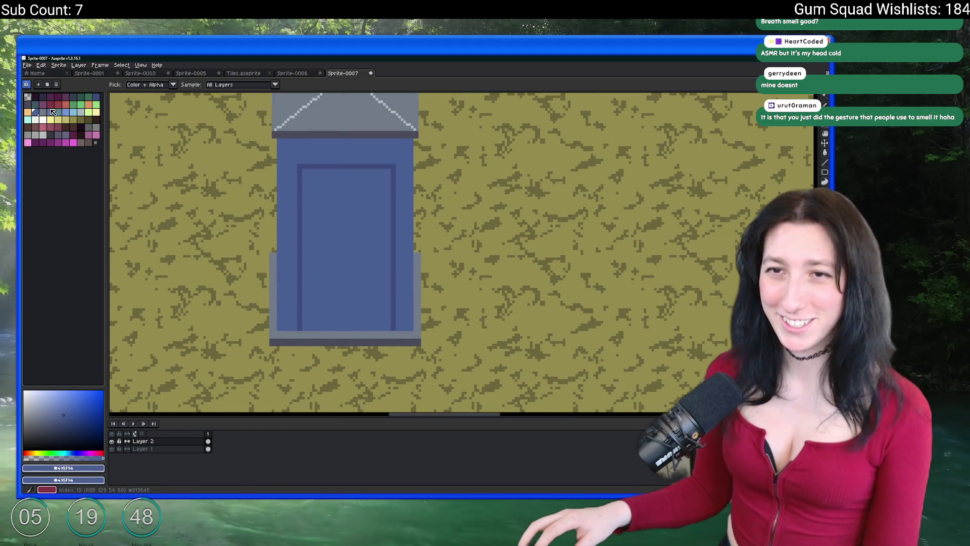
Try a grey-blue fill on the door's inner panel, then undo it
{"action": "left_click", "coordinate": [41, 111]}
{"action": "key", "text": "g"}
{"action": "left_click", "coordinate": [356, 227]}
{"action": "scroll", "coordinate": [358, 227], "scroll_direction": "down", "scroll_amount": 3}
{"action": "scroll", "coordinate": [359, 226], "scroll_direction": "up", "scroll_amount": 3}
{"action": "key", "text": "ctrl+z"}
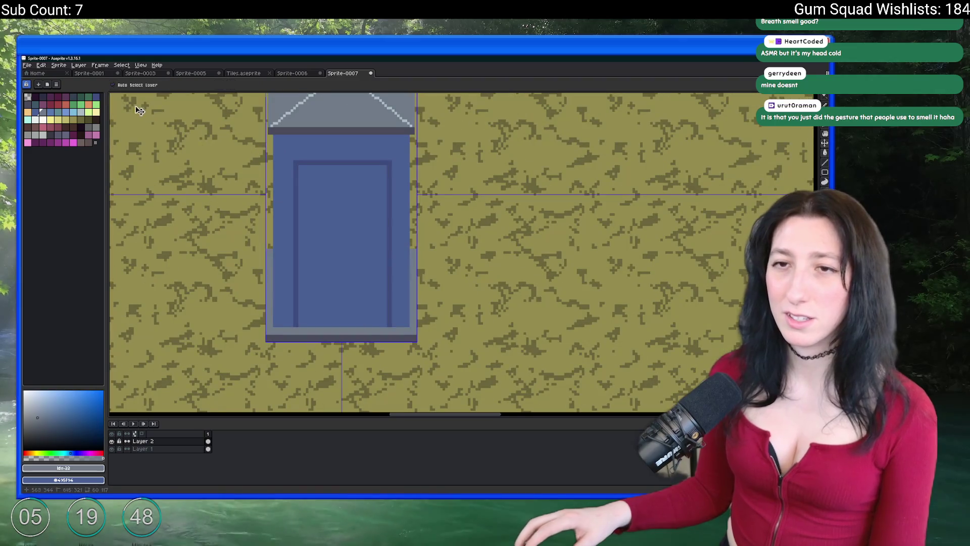
{"action": "left_click", "coordinate": [41, 96]}
{"action": "left_click", "coordinate": [367, 212]}
{"action": "scroll", "coordinate": [365, 211], "scroll_direction": "down", "scroll_amount": 5}
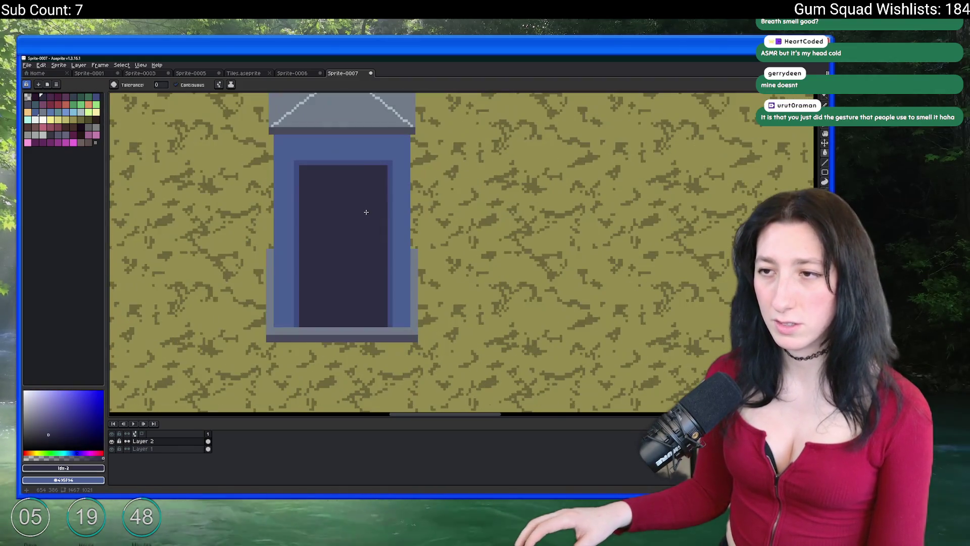
{"action": "scroll", "coordinate": [387, 198], "scroll_direction": "up", "scroll_amount": 3}
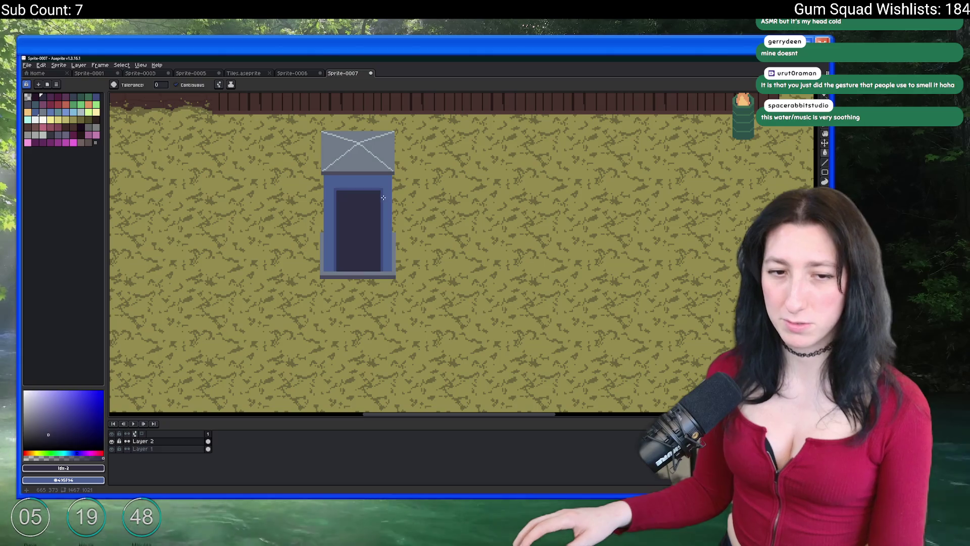
{"action": "scroll", "coordinate": [383, 197], "scroll_direction": "up", "scroll_amount": 1}
{"action": "key", "text": "ctrl+z"}
{"action": "left_click_drag", "start_coordinate": [384, 197], "coordinate": [326, 187]}
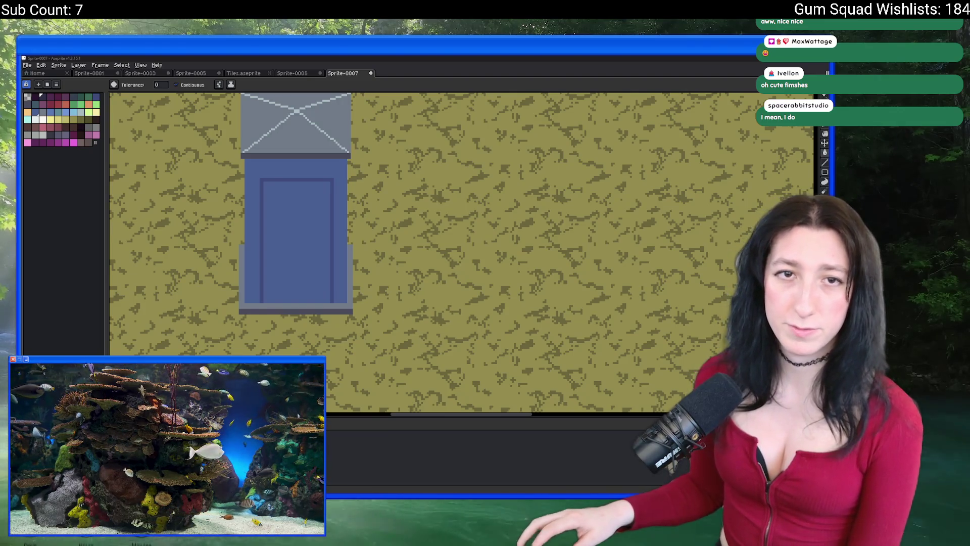
{"action": "key", "text": "alt+Tab"}
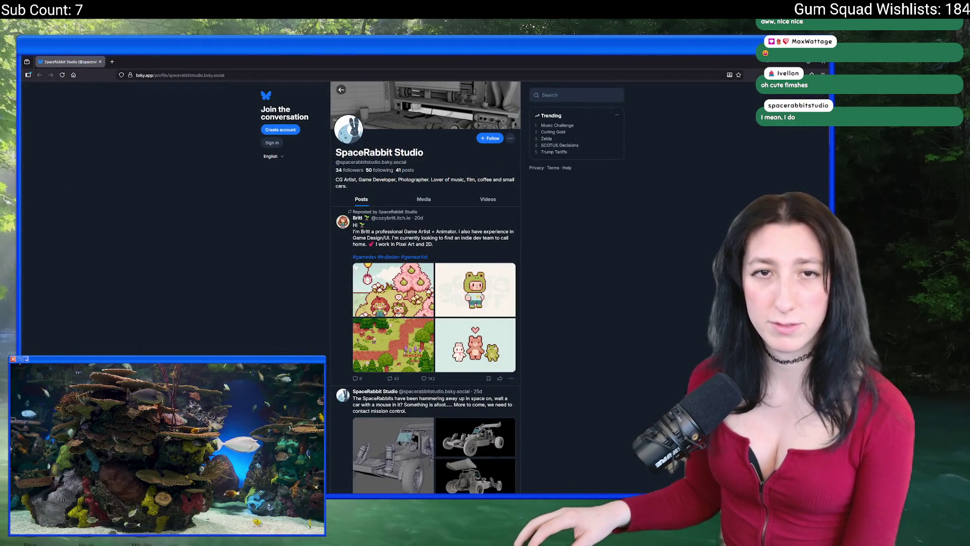
View the Coffee Shop Claire project on the SpaceRabbit Studio portfolio and return to the grid
{"action": "key", "text": "alt+Tab"}
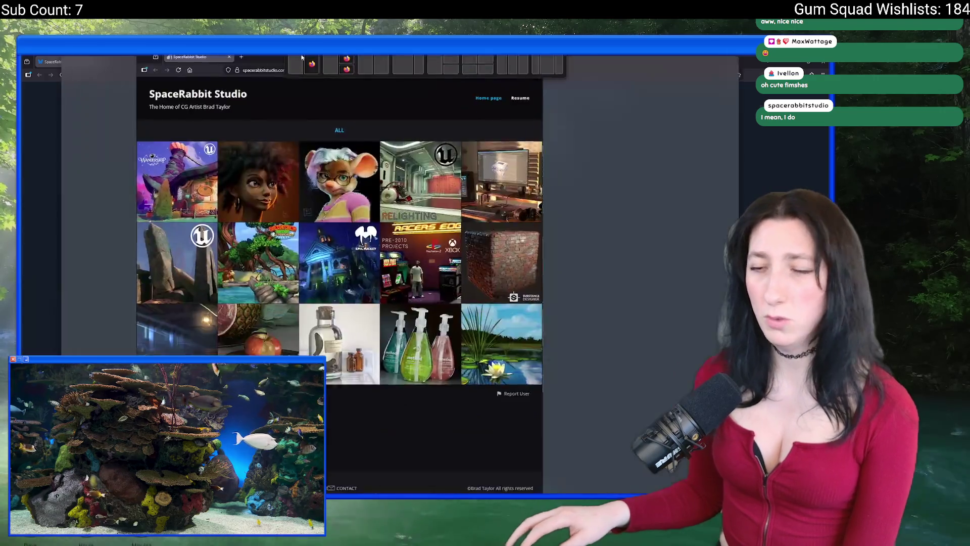
{"action": "scroll", "coordinate": [219, 279], "scroll_direction": "up", "scroll_amount": 2}
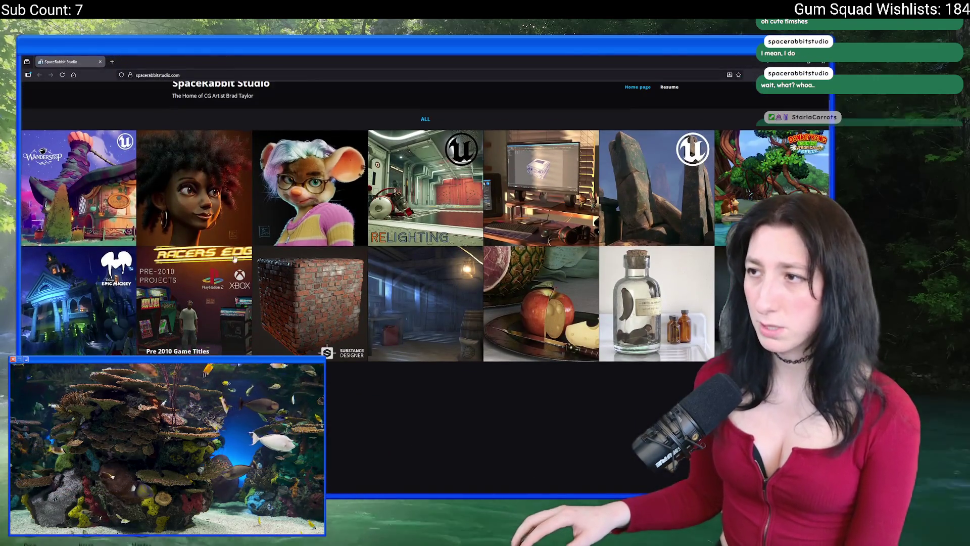
{"action": "left_click", "coordinate": [319, 186]}
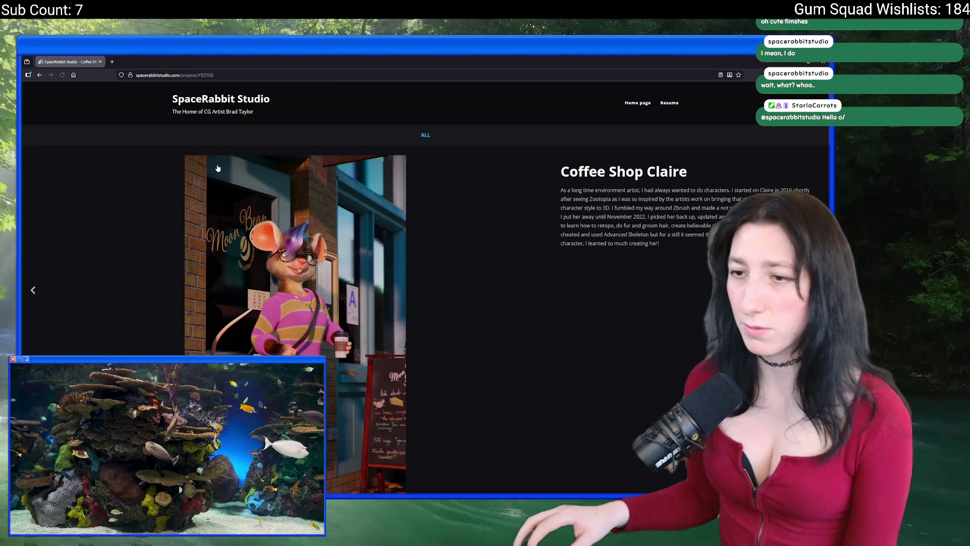
{"action": "scroll", "coordinate": [120, 169], "scroll_direction": "down", "scroll_amount": 2}
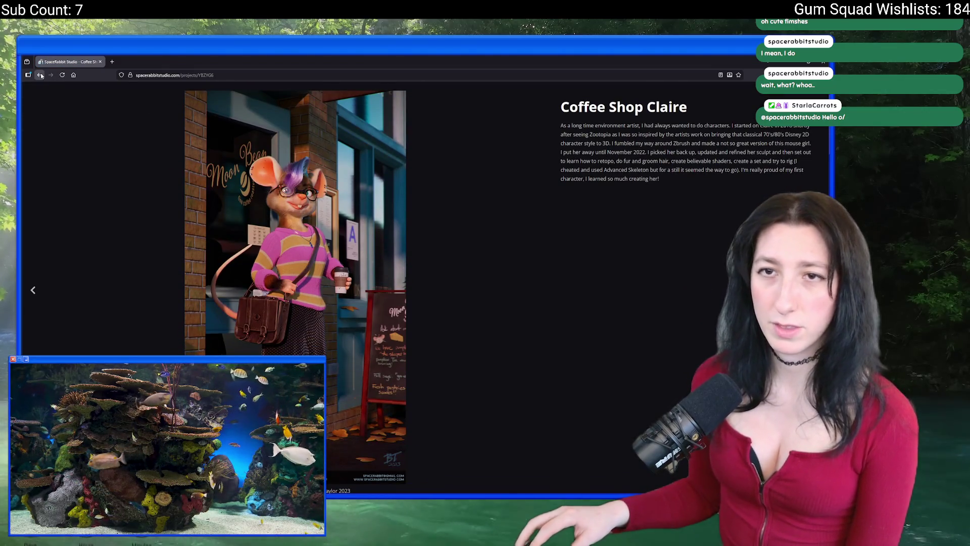
{"action": "left_click", "coordinate": [40, 75]}
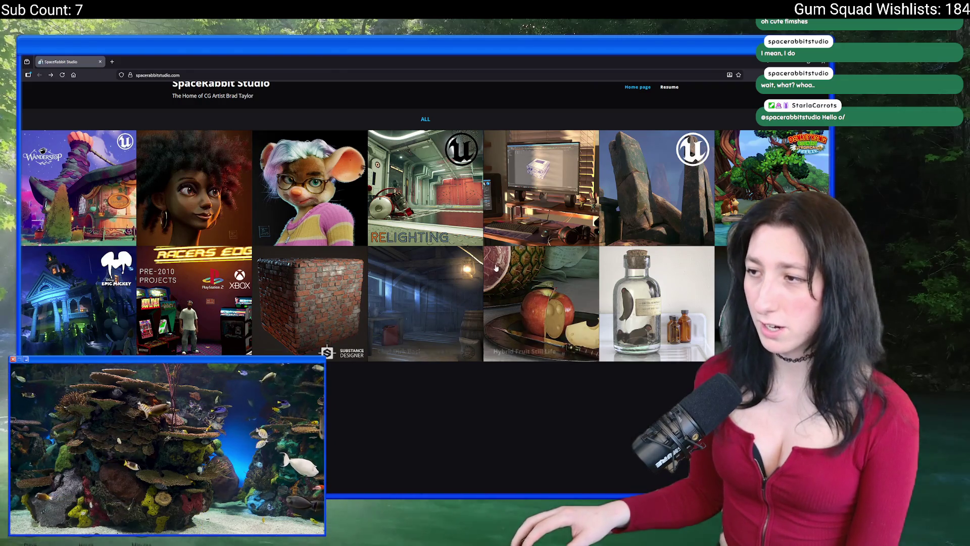
Open and scroll through the Relighting hallway project
{"action": "scroll", "coordinate": [472, 209], "scroll_direction": "up", "scroll_amount": 1}
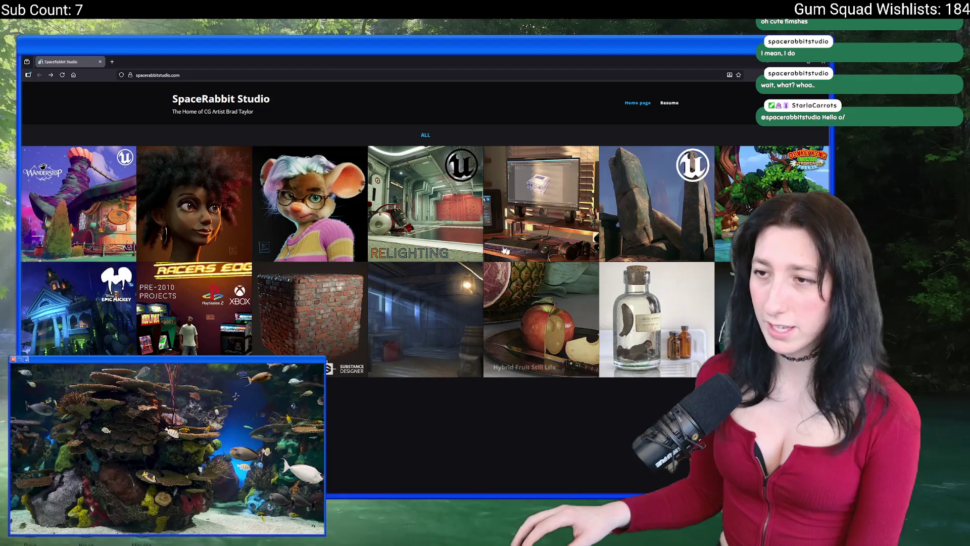
{"action": "left_click", "coordinate": [473, 209]}
{"action": "scroll", "coordinate": [152, 86], "scroll_direction": "down", "scroll_amount": 3}
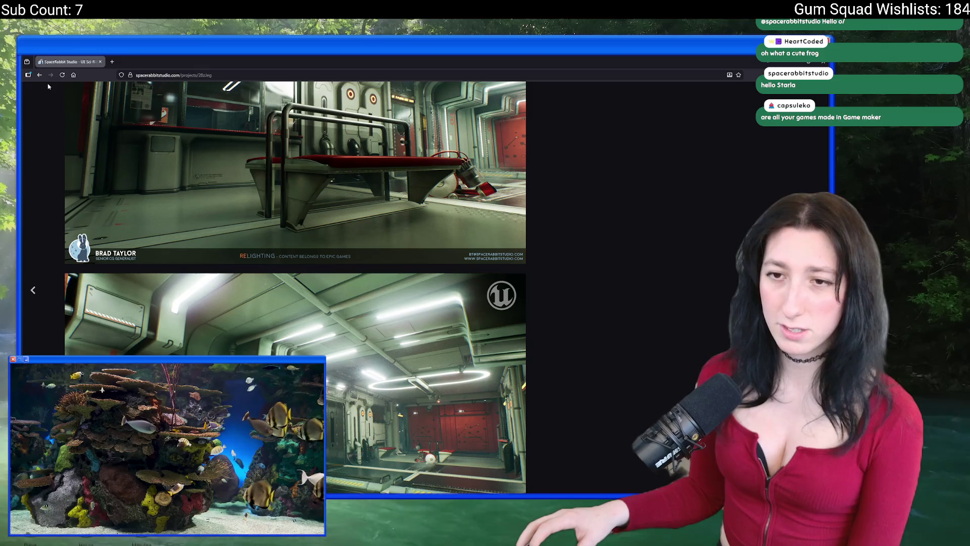
{"action": "scroll", "coordinate": [232, 185], "scroll_direction": "down", "scroll_amount": 2}
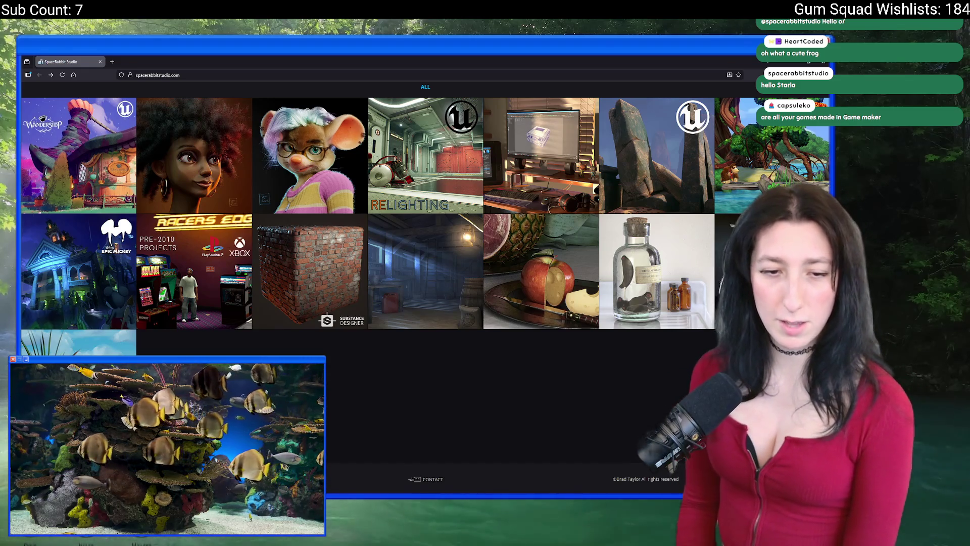
{"action": "scroll", "coordinate": [553, 392], "scroll_direction": "up", "scroll_amount": 2}
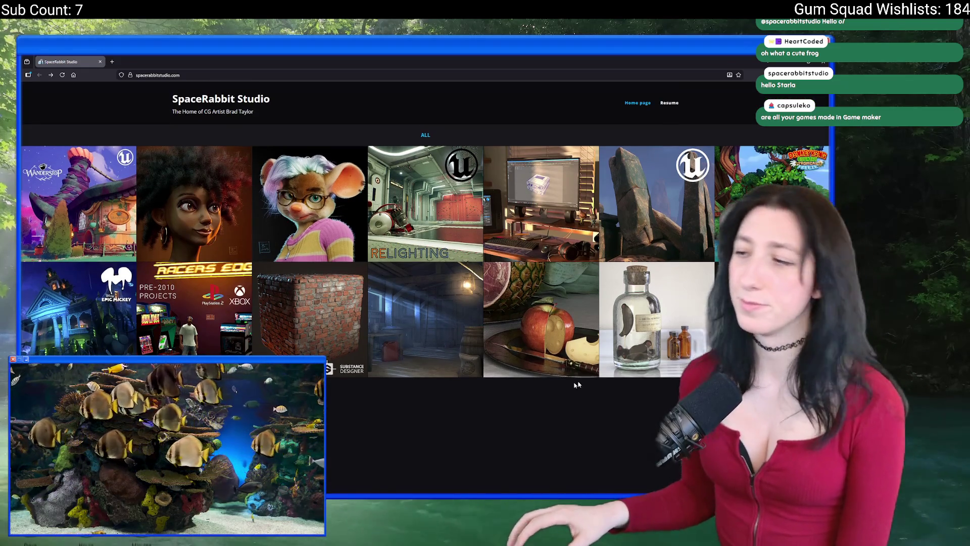
View the Method bottle project, then go back to the studio's Bluesky profile
{"action": "left_click", "coordinate": [639, 323]}
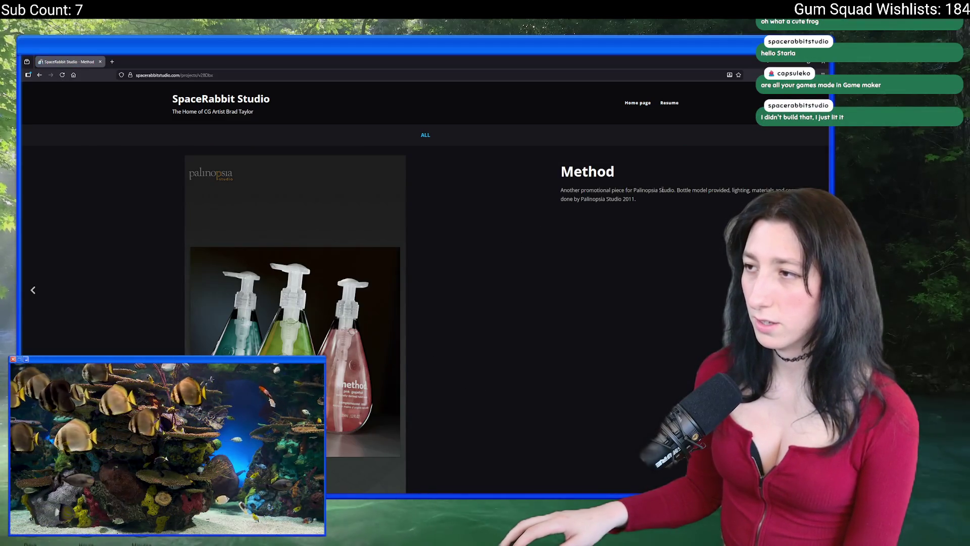
{"action": "scroll", "coordinate": [254, 327], "scroll_direction": "down", "scroll_amount": 5}
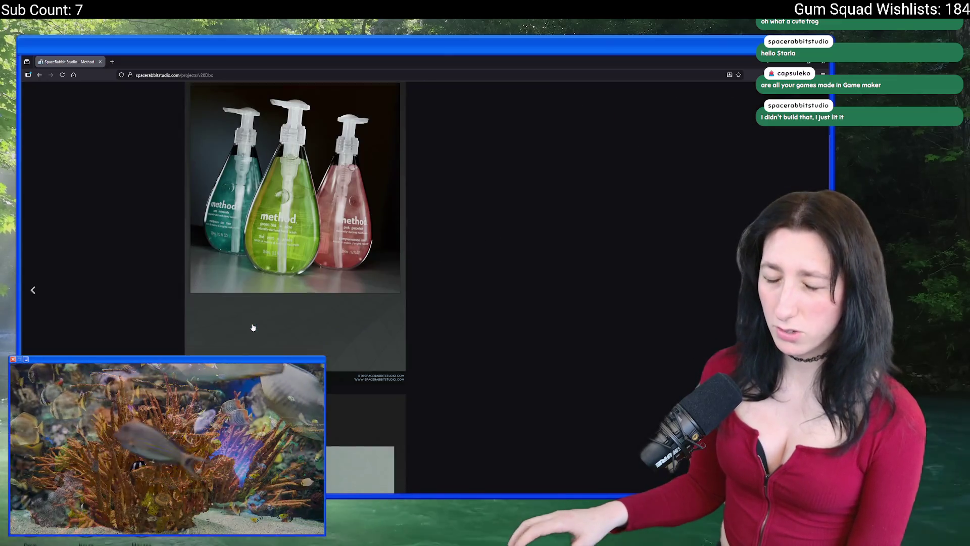
{"action": "scroll", "coordinate": [253, 326], "scroll_direction": "down", "scroll_amount": 5}
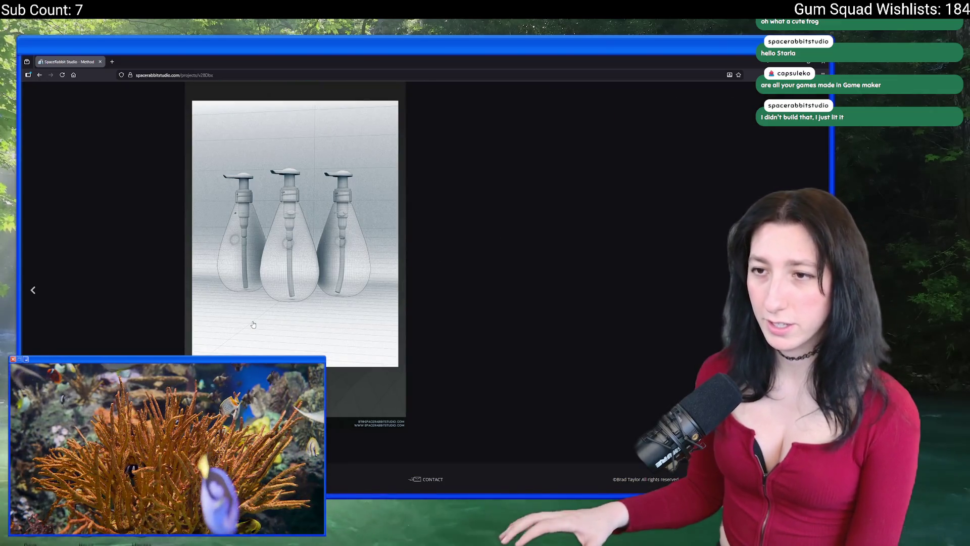
{"action": "scroll", "coordinate": [259, 327], "scroll_direction": "up", "scroll_amount": 10}
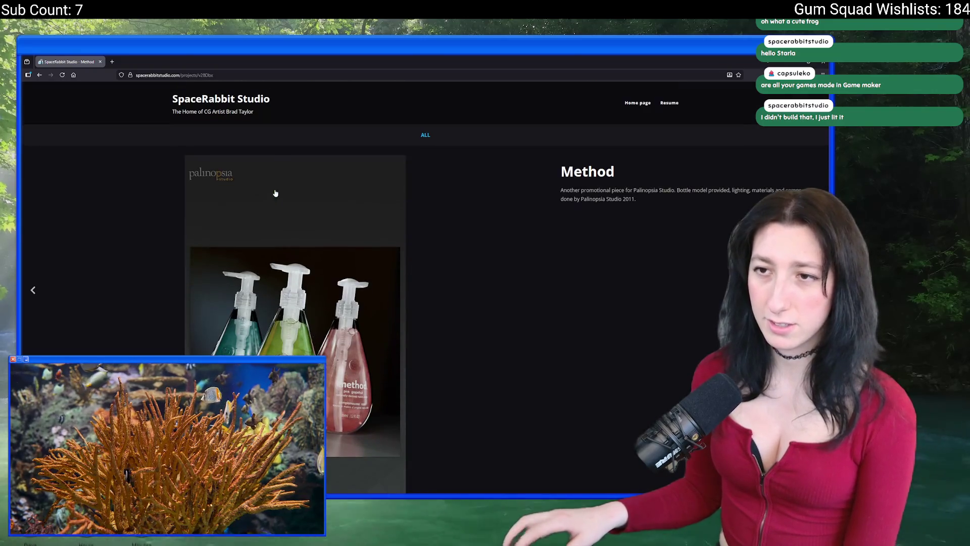
{"action": "key", "text": "alt+Left"}
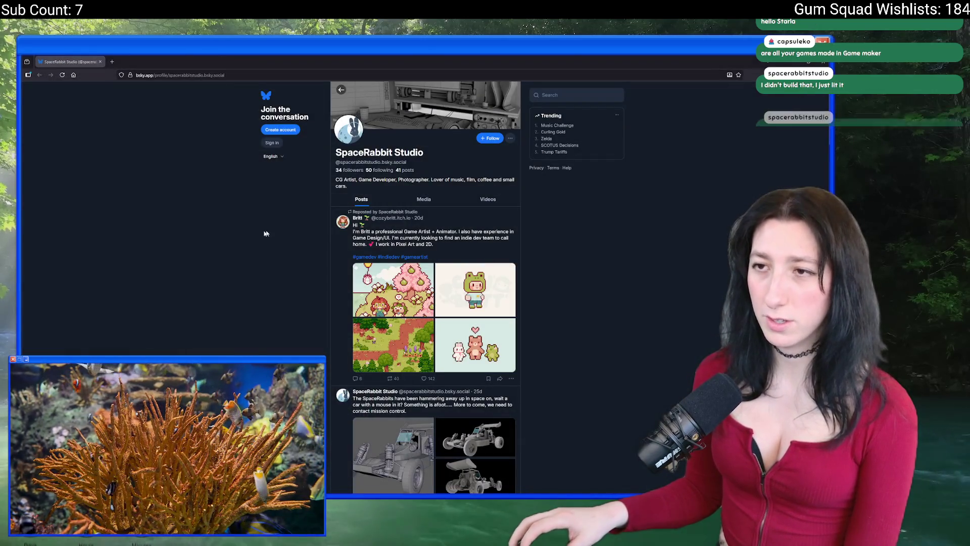
Scroll the studio's Bluesky profile feed down to the end
{"action": "scroll", "coordinate": [314, 199], "scroll_direction": "down", "scroll_amount": 6}
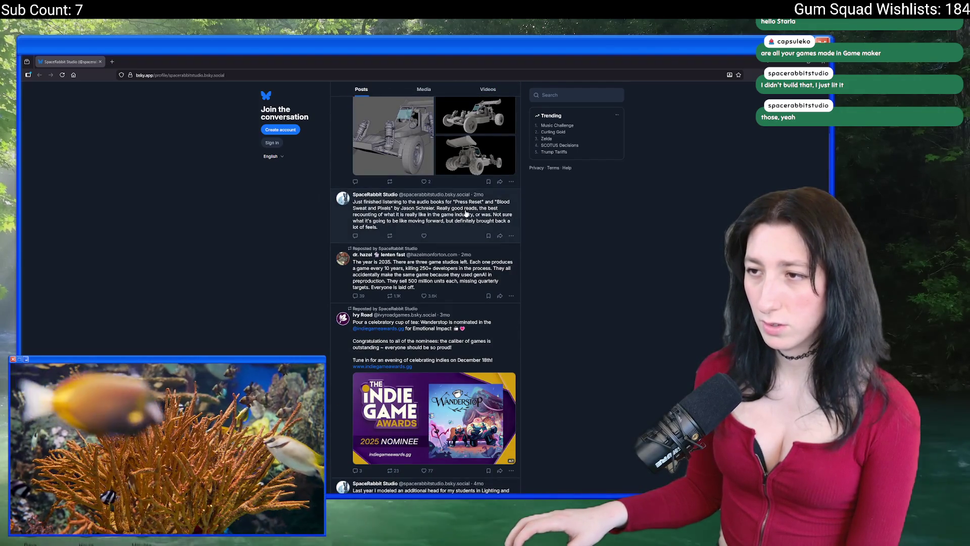
{"action": "scroll", "coordinate": [238, 329], "scroll_direction": "down", "scroll_amount": 10}
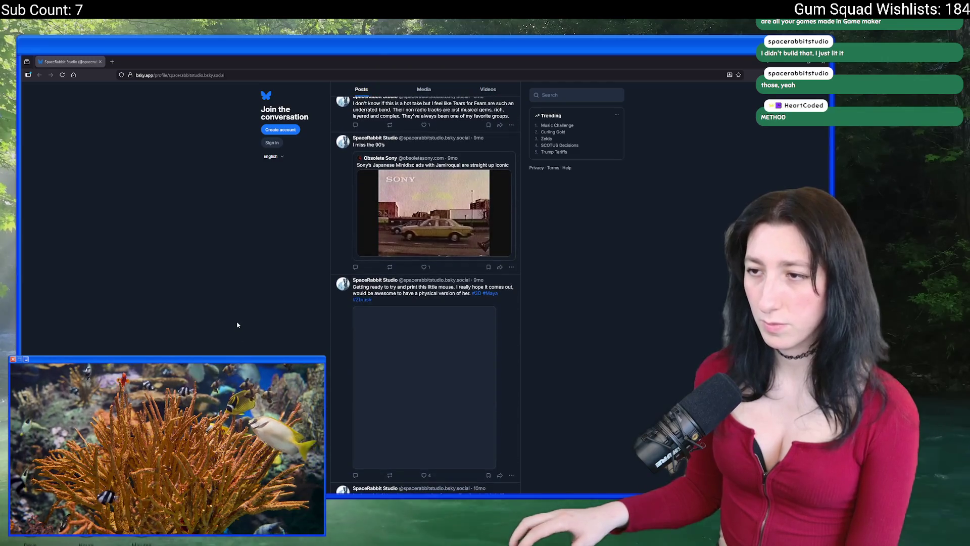
{"action": "scroll", "coordinate": [357, 320], "scroll_direction": "down", "scroll_amount": 4}
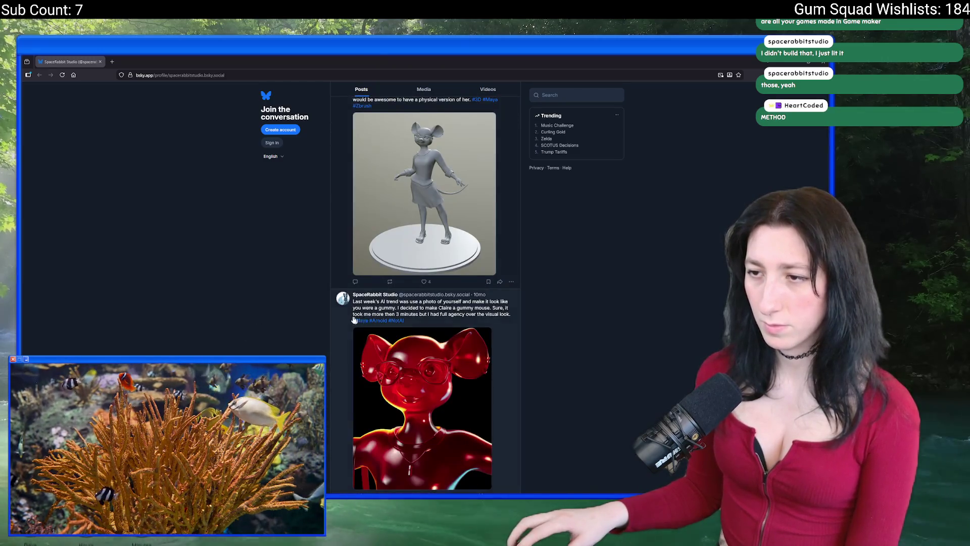
{"action": "scroll", "coordinate": [357, 320], "scroll_direction": "down", "scroll_amount": 10}
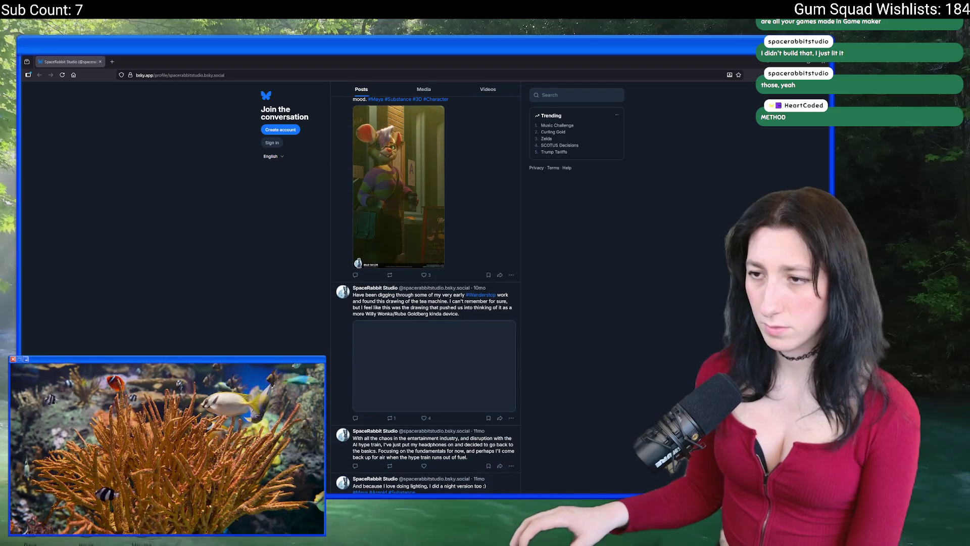
{"action": "scroll", "coordinate": [424, 278], "scroll_direction": "down", "scroll_amount": 2}
{"action": "scroll", "coordinate": [424, 278], "scroll_direction": "down", "scroll_amount": 2}
View the night-version and daytime desk renders full size, closing each afterwards
{"action": "left_click", "coordinate": [403, 366]}
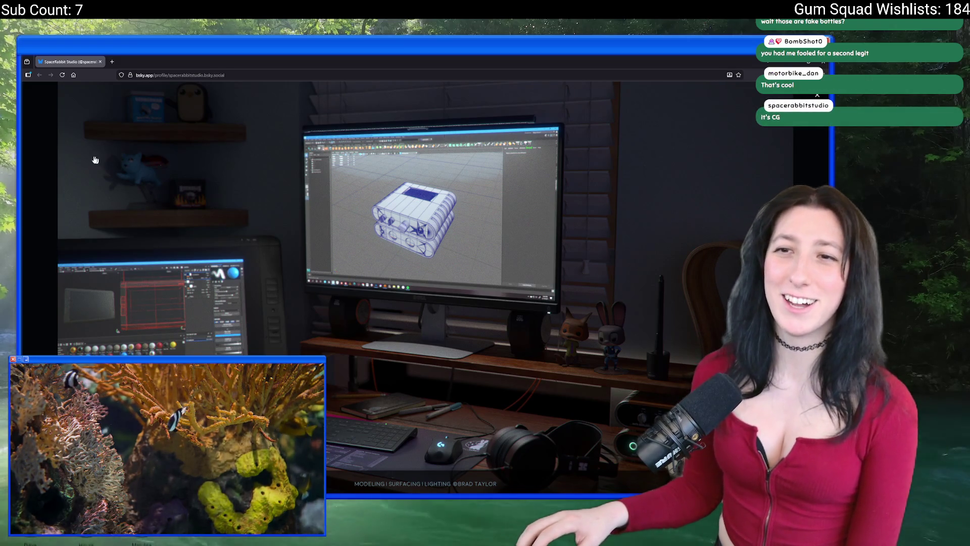
{"action": "left_click", "coordinate": [46, 156]}
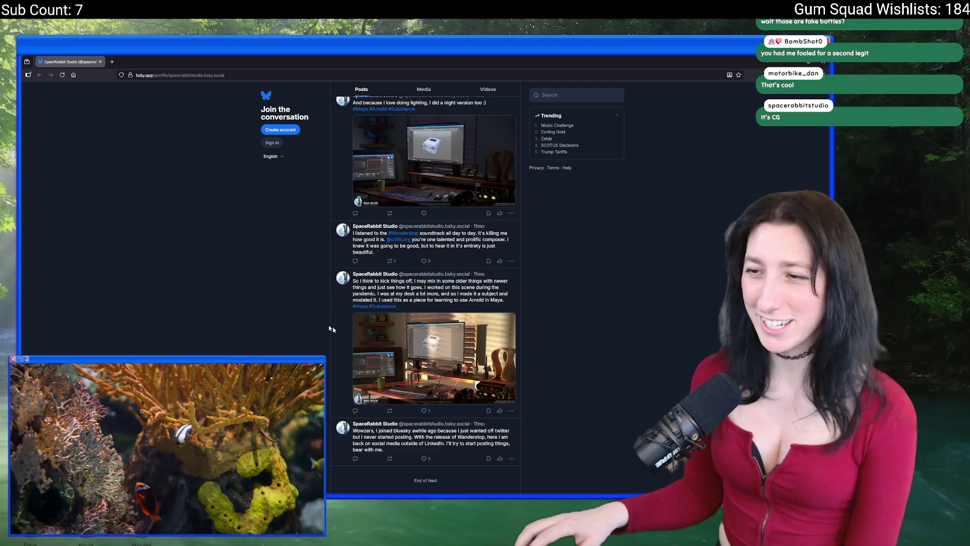
{"action": "left_click", "coordinate": [364, 329]}
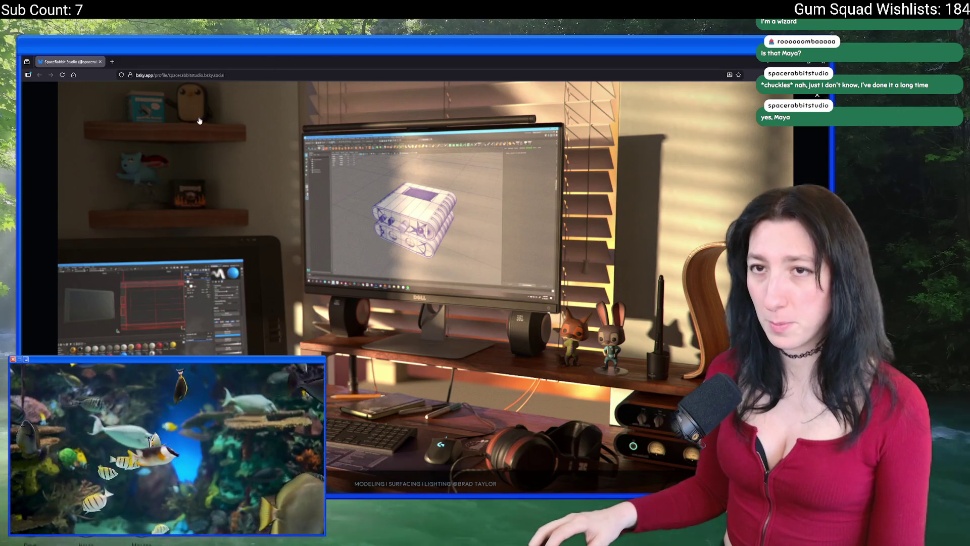
{"action": "left_click", "coordinate": [200, 120]}
Back in Aseprite, try dark fills on the door interior and undo them
{"action": "key", "text": "alt+Tab"}
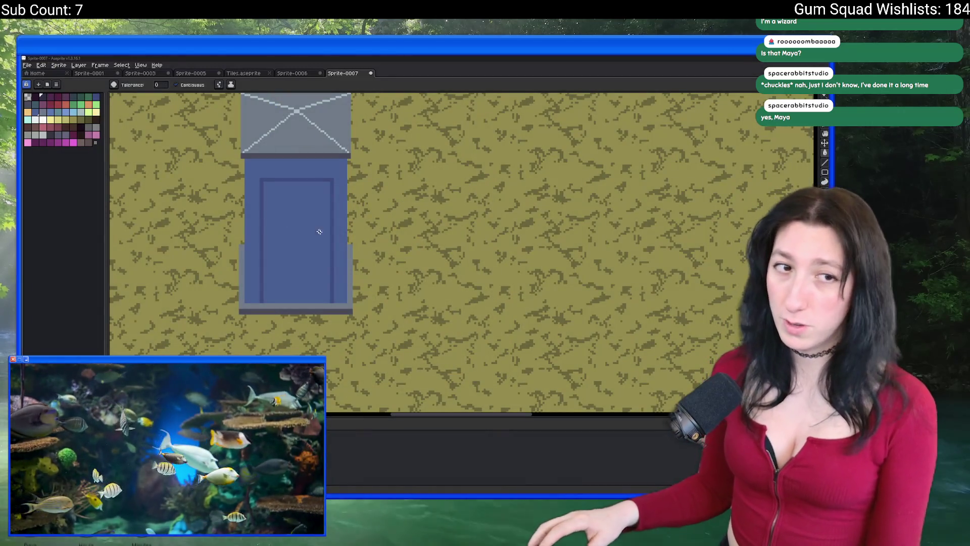
{"action": "scroll", "coordinate": [343, 216], "scroll_direction": "down", "scroll_amount": 3}
{"action": "scroll", "coordinate": [312, 264], "scroll_direction": "up", "scroll_amount": 3}
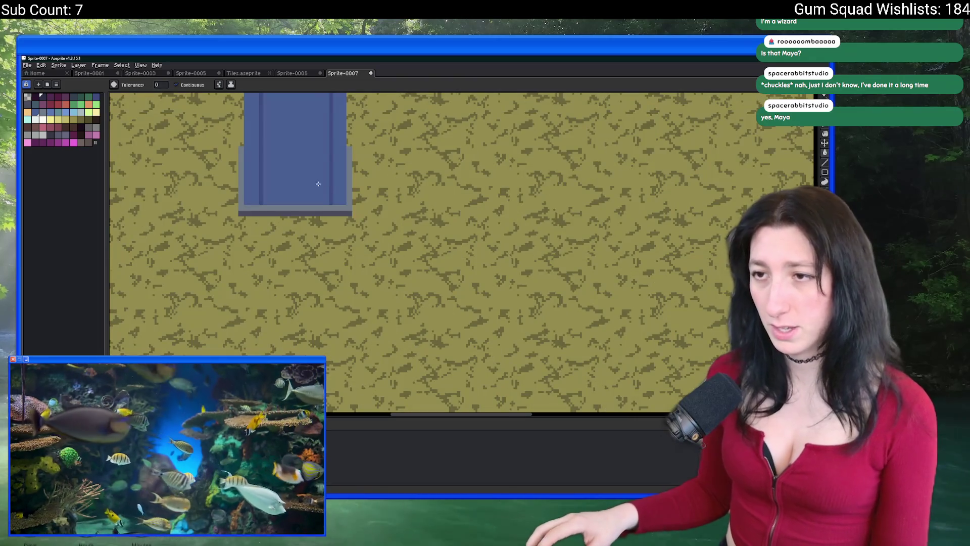
{"action": "left_click", "coordinate": [342, 258]}
{"action": "key", "text": "ctrl+z"}
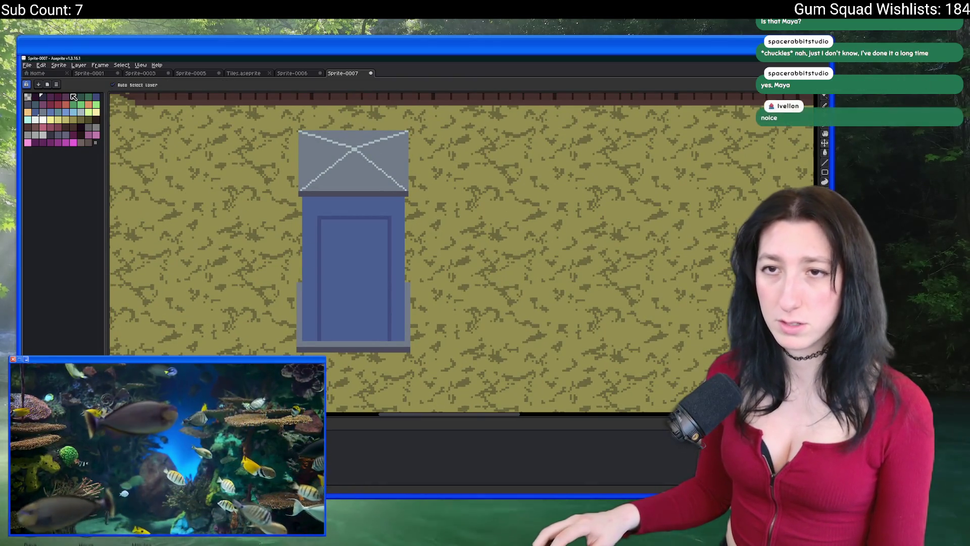
{"action": "left_click", "coordinate": [343, 259]}
{"action": "scroll", "coordinate": [342, 258], "scroll_direction": "up", "scroll_amount": 1}
{"action": "key", "text": "ctrl+z"}
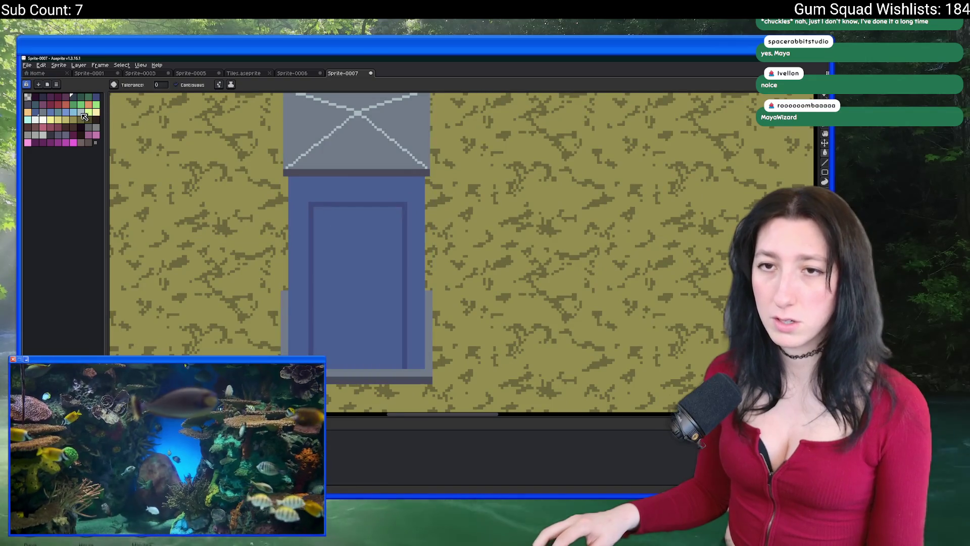
{"action": "left_click", "coordinate": [28, 108]}
{"action": "left_click", "coordinate": [368, 223]}
{"action": "scroll", "coordinate": [368, 222], "scroll_direction": "down", "scroll_amount": 2}
{"action": "scroll", "coordinate": [368, 223], "scroll_direction": "up", "scroll_amount": 2}
{"action": "key", "text": "ctrl+z"}
Flood-fill the door interior light grey
{"action": "key", "text": "v"}
{"action": "key", "text": "g"}
{"action": "left_click", "coordinate": [343, 239]}
{"action": "scroll", "coordinate": [344, 239], "scroll_direction": "down", "scroll_amount": 1}
{"action": "scroll", "coordinate": [344, 239], "scroll_direction": "up", "scroll_amount": 1}
{"action": "key", "text": "ctrl+z"}
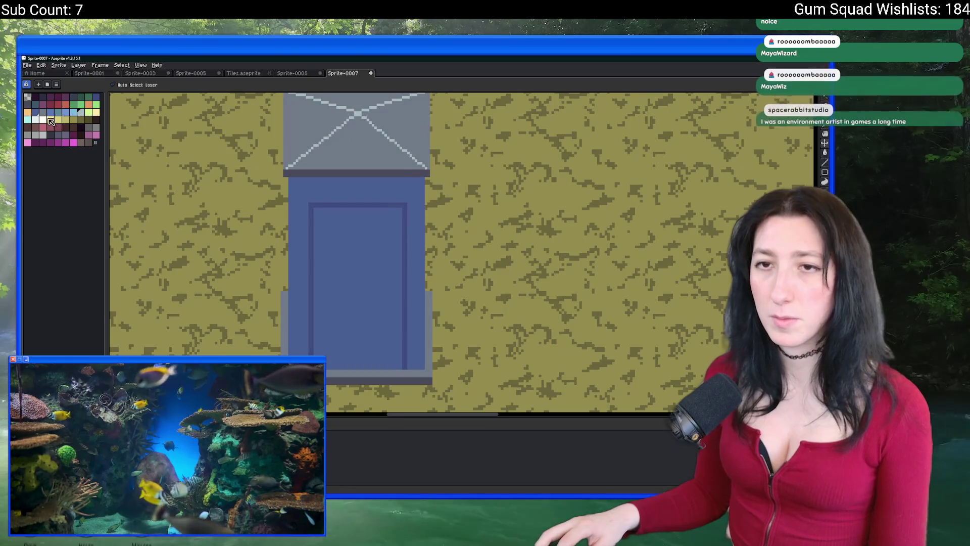
{"action": "left_click", "coordinate": [344, 239]}
{"action": "scroll", "coordinate": [344, 239], "scroll_direction": "down", "scroll_amount": 1}
{"action": "scroll", "coordinate": [291, 225], "scroll_direction": "up", "scroll_amount": 2}
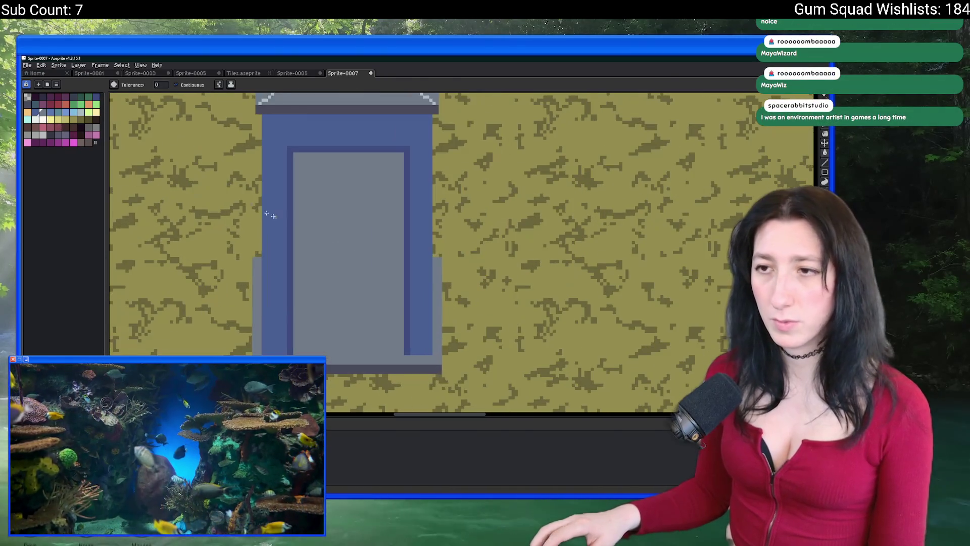
With a 1-pixel pencil, draw dark lines down the door's right inner edge and along its bottom
{"action": "left_click", "coordinate": [28, 105]}
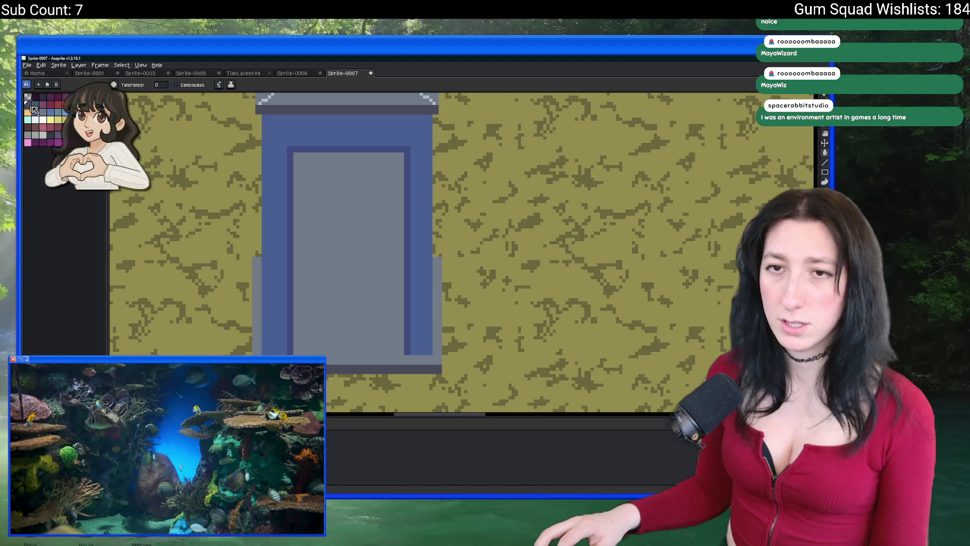
{"action": "key", "text": "b"}
{"action": "key", "text": "minus"}
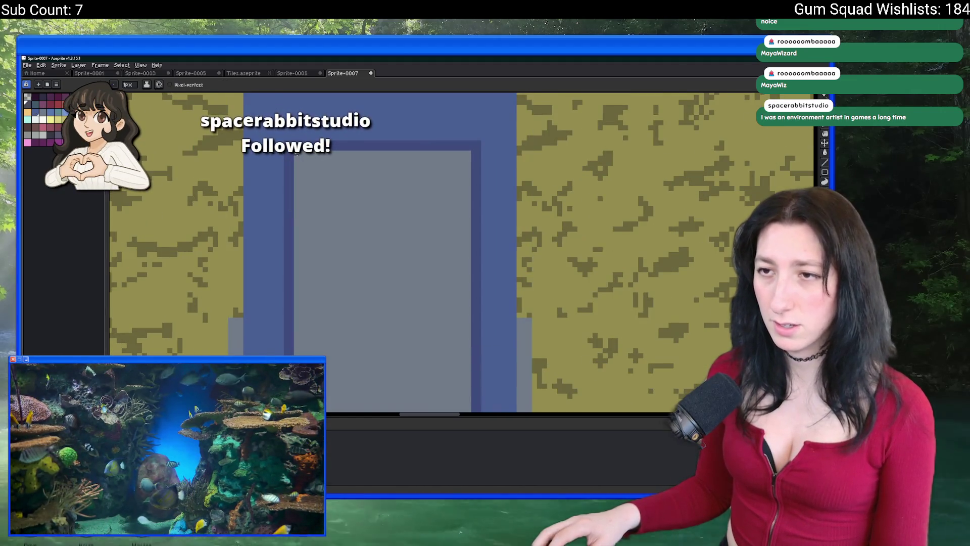
{"action": "scroll", "coordinate": [297, 276], "scroll_direction": "up", "scroll_amount": 2}
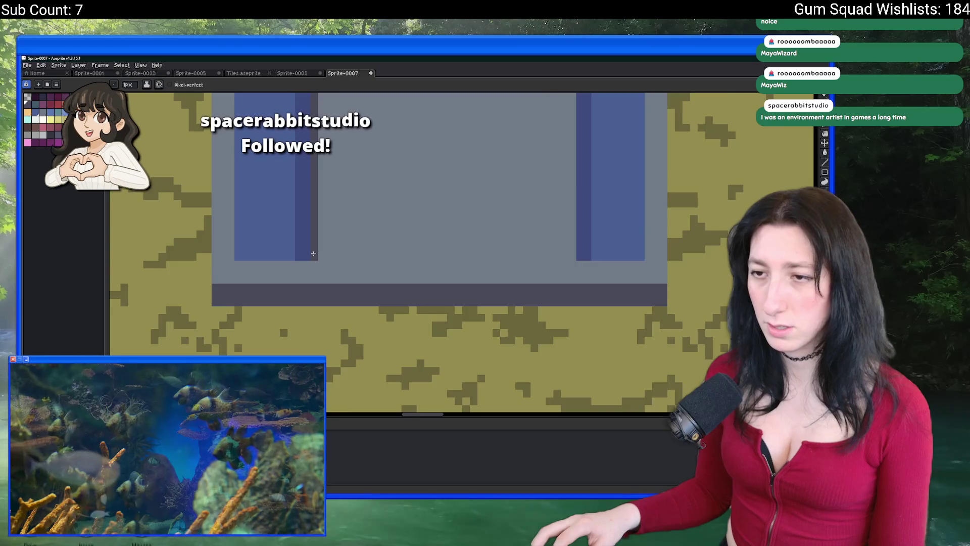
{"action": "scroll", "coordinate": [328, 236], "scroll_direction": "down", "scroll_amount": 5}
{"action": "scroll", "coordinate": [328, 236], "scroll_direction": "up", "scroll_amount": 4}
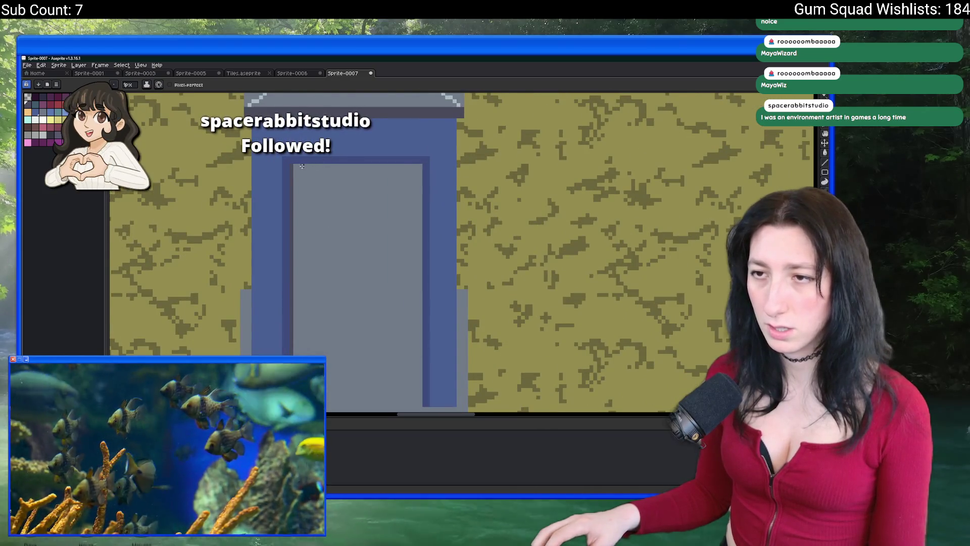
{"action": "scroll", "coordinate": [302, 166], "scroll_direction": "down", "scroll_amount": 2}
{"action": "scroll", "coordinate": [301, 166], "scroll_direction": "up", "scroll_amount": 3}
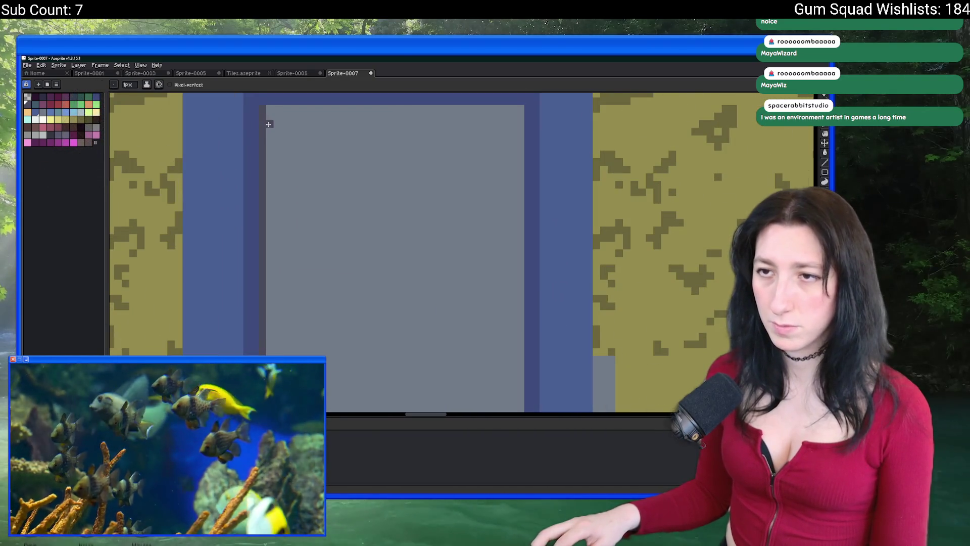
{"action": "scroll", "coordinate": [271, 229], "scroll_direction": "down", "scroll_amount": 2}
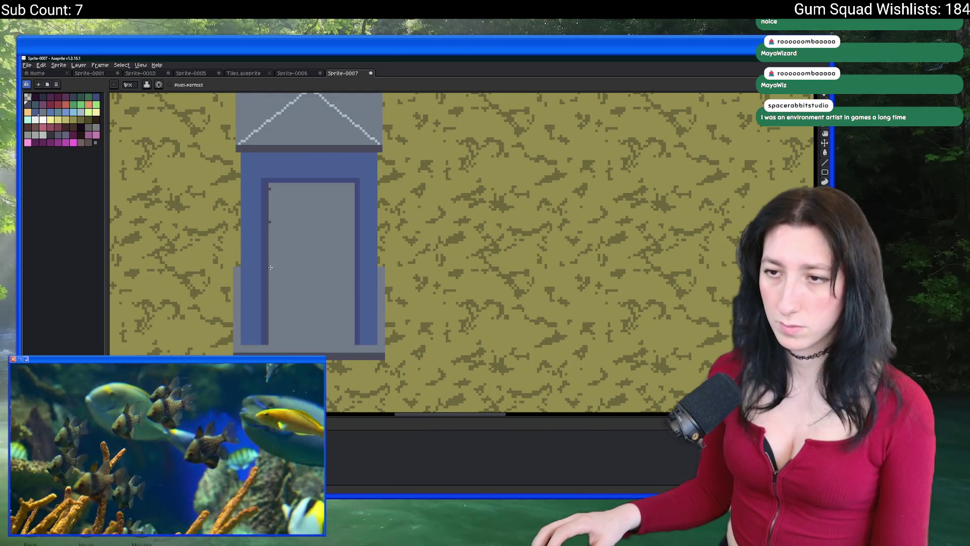
{"action": "scroll", "coordinate": [268, 227], "scroll_direction": "up", "scroll_amount": 4}
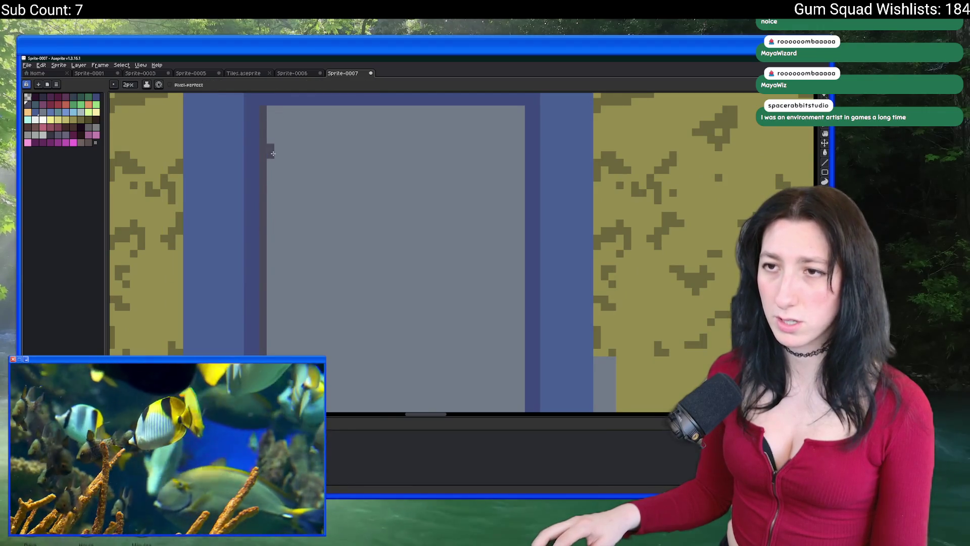
{"action": "scroll", "coordinate": [278, 186], "scroll_direction": "down", "scroll_amount": 2}
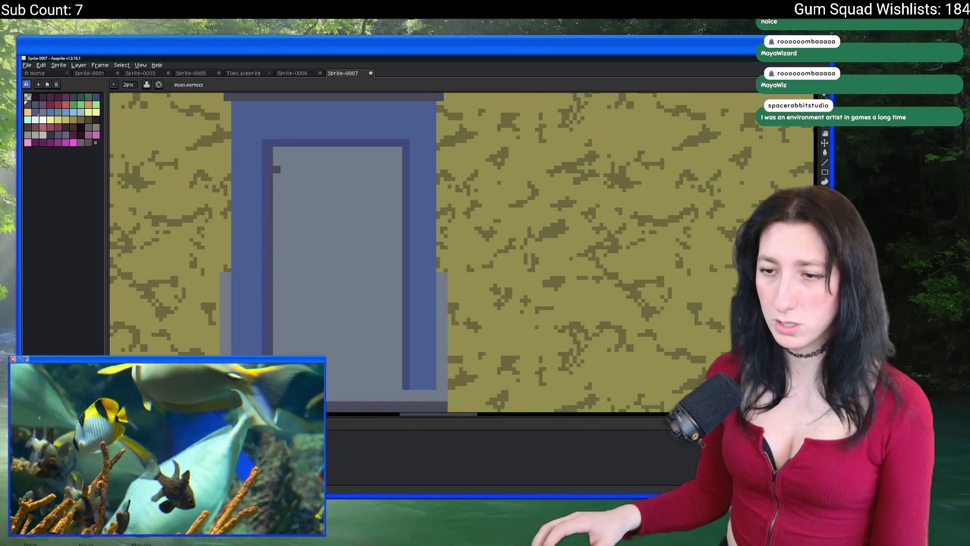
{"action": "scroll", "coordinate": [277, 169], "scroll_direction": "down", "scroll_amount": 4}
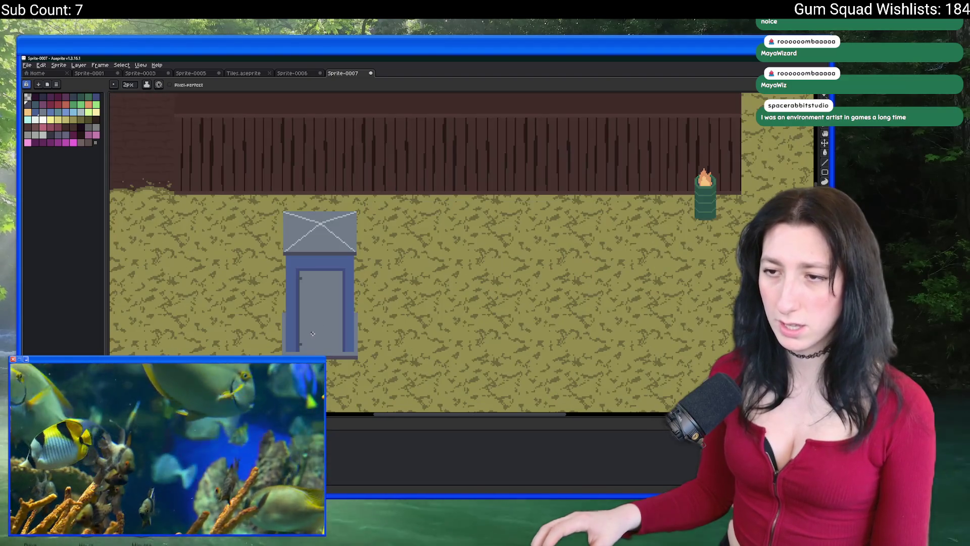
{"action": "scroll", "coordinate": [331, 277], "scroll_direction": "up", "scroll_amount": 5}
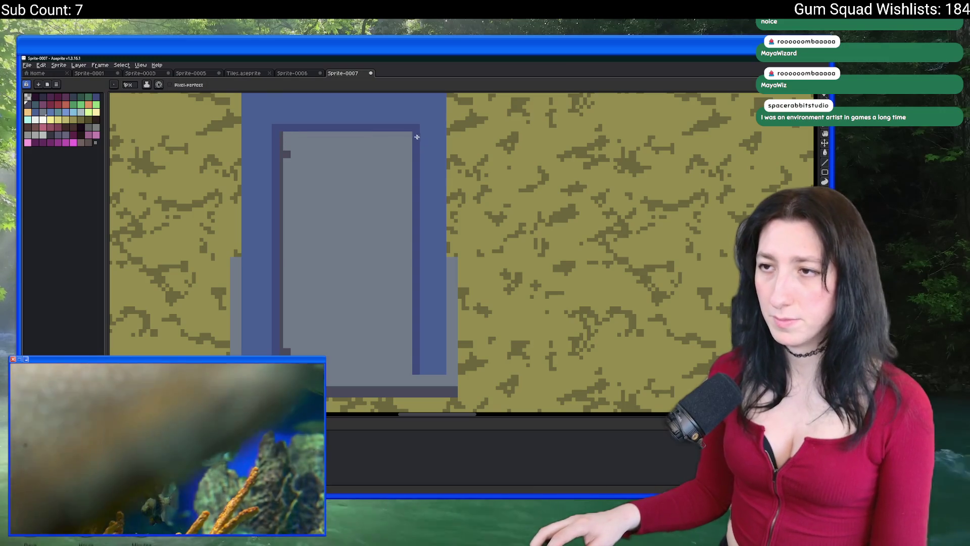
{"action": "left_click", "coordinate": [411, 373], "text": "shift"}
{"action": "mouse_move", "coordinate": [411, 373]}
{"action": "left_mouse_down"}
{"action": "mouse_move", "coordinate": [324, 369]}
{"action": "mouse_move", "coordinate": [393, 308]}
{"action": "left_mouse_up"}
{"action": "scroll", "coordinate": [326, 366], "scroll_direction": "down", "scroll_amount": 5}
{"action": "scroll", "coordinate": [393, 308], "scroll_direction": "up", "scroll_amount": 4}
Fill the door panel a darker shade and pick the dark navy colour
{"action": "key", "text": "g"}
{"action": "left_click", "coordinate": [257, 237]}
{"action": "scroll", "coordinate": [258, 237], "scroll_direction": "down", "scroll_amount": 3}
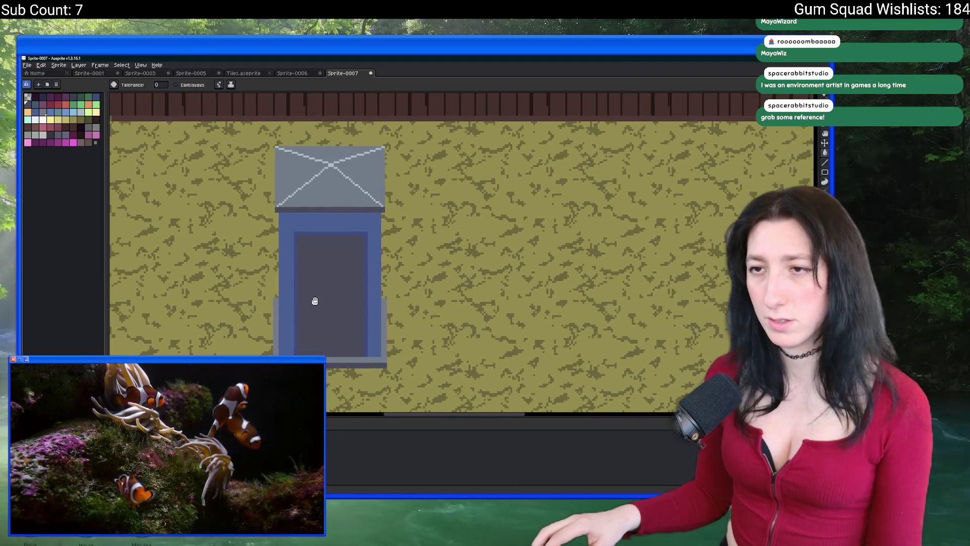
{"action": "scroll", "coordinate": [315, 301], "scroll_direction": "down", "scroll_amount": 2}
{"action": "key", "text": "i"}
{"action": "scroll", "coordinate": [314, 329], "scroll_direction": "up", "scroll_amount": 4}
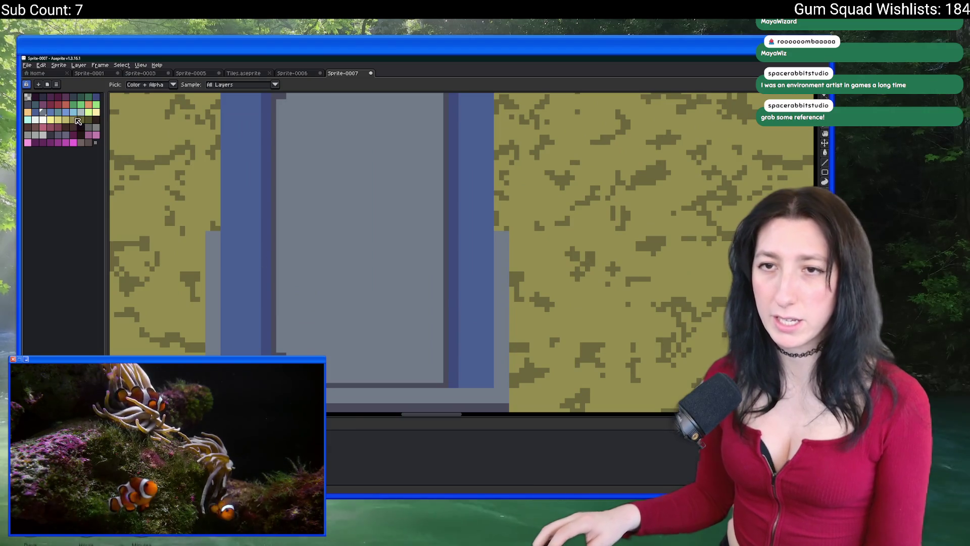
{"action": "left_click", "coordinate": [77, 98]}
Paint-bucket the door panel dark navy and zoom out over the fenced yard
{"action": "key", "text": "g"}
{"action": "left_click", "coordinate": [320, 197]}
{"action": "scroll", "coordinate": [340, 200], "scroll_direction": "down", "scroll_amount": 3}
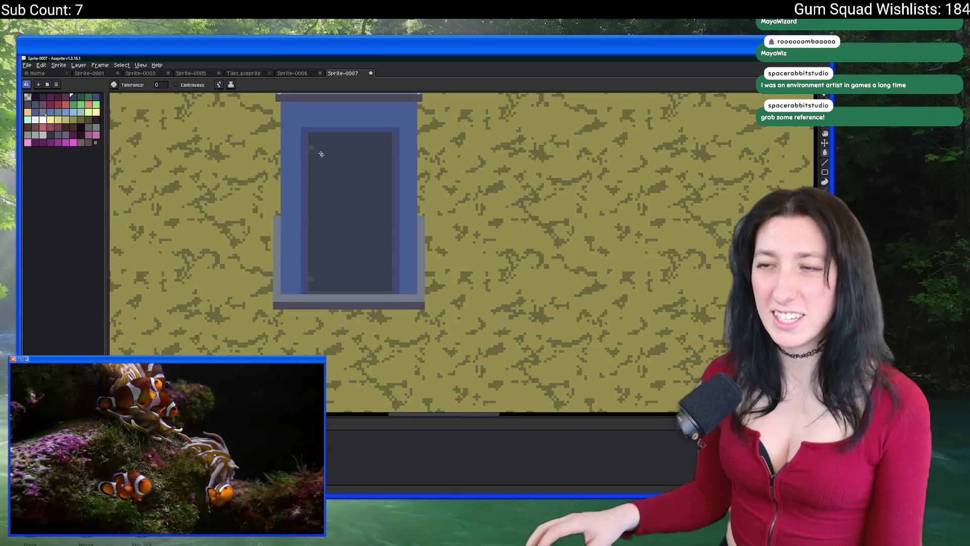
{"action": "scroll", "coordinate": [321, 185], "scroll_direction": "up", "scroll_amount": 2}
{"action": "scroll", "coordinate": [249, 172], "scroll_direction": "up", "scroll_amount": 1}
{"action": "scroll", "coordinate": [346, 187], "scroll_direction": "up", "scroll_amount": 1}
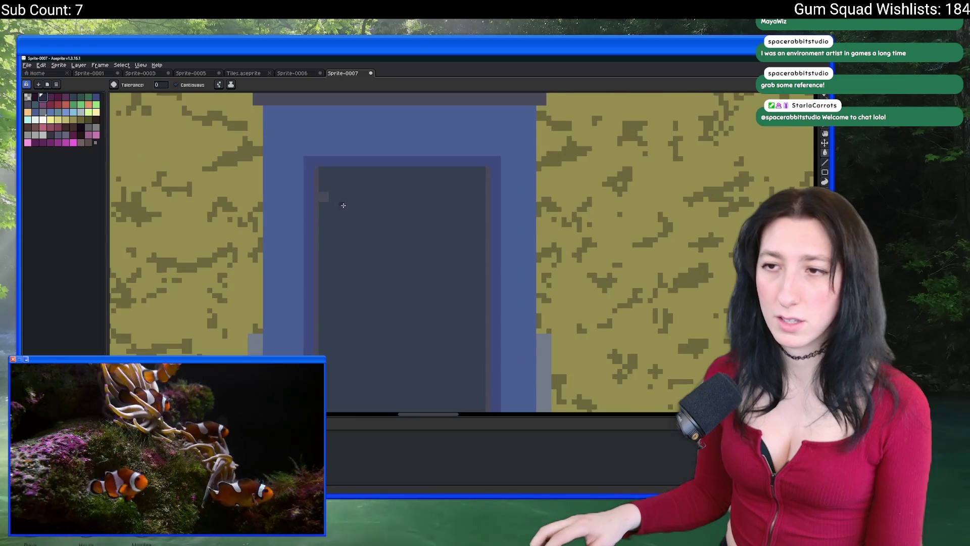
{"action": "scroll", "coordinate": [325, 204], "scroll_direction": "down", "scroll_amount": 3}
{"action": "scroll", "coordinate": [362, 93], "scroll_direction": "down", "scroll_amount": 2}
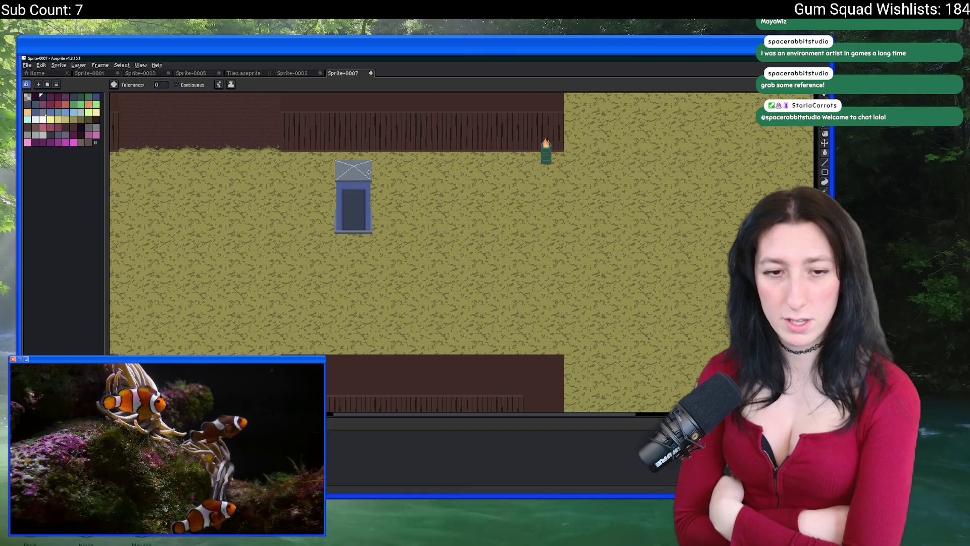
Draw a rectangular selection around the door sprite, then deselect it
{"action": "key", "text": "m"}
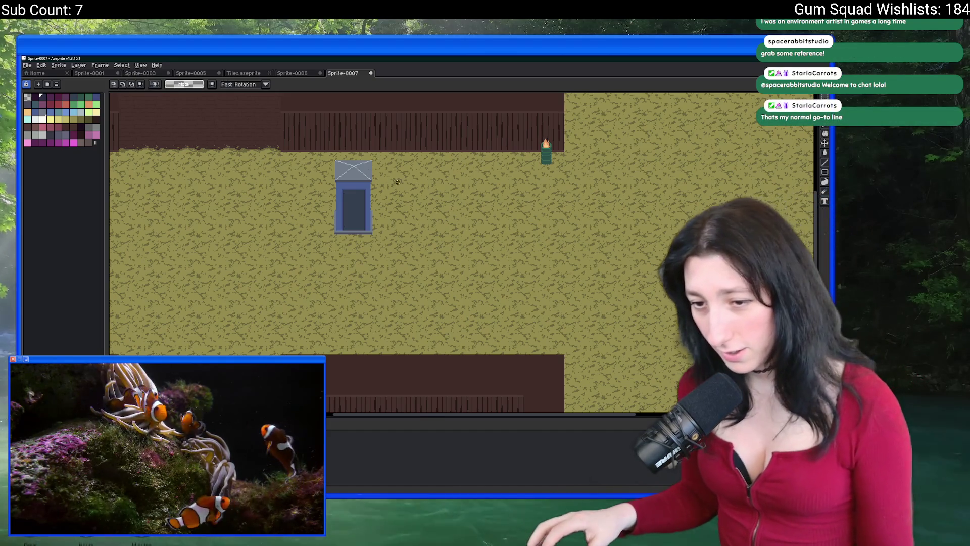
{"action": "scroll", "coordinate": [382, 172], "scroll_direction": "up", "scroll_amount": 2}
{"action": "mouse_move", "coordinate": [284, 143]}
{"action": "left_mouse_down"}
{"action": "mouse_move", "coordinate": [384, 281]}
{"action": "mouse_move", "coordinate": [384, 309]}
{"action": "left_mouse_up"}
{"action": "left_click_drag", "start_coordinate": [440, 277], "coordinate": [483, 329]}
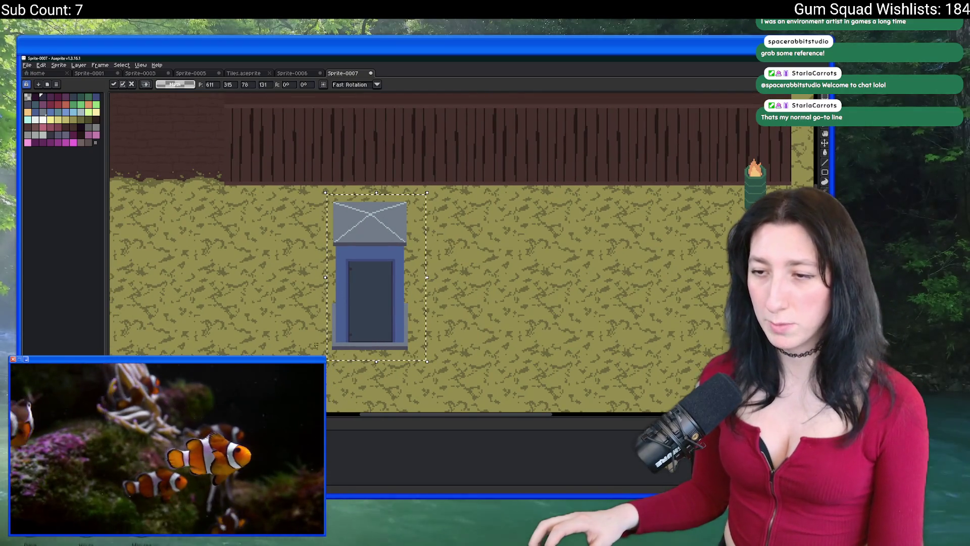
{"action": "key", "text": "ctrl+d"}
{"action": "scroll", "coordinate": [342, 346], "scroll_direction": "up", "scroll_amount": 2}
{"action": "scroll", "coordinate": [342, 347], "scroll_direction": "down", "scroll_amount": 2}
Hide every layer except the portapotty and trim the canvas down to it
{"action": "key", "text": "Right"}
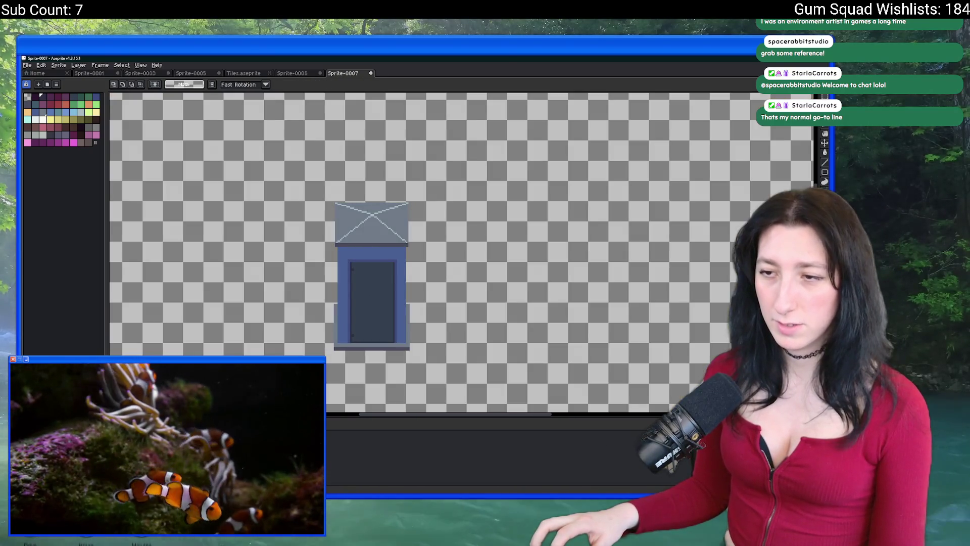
{"action": "scroll", "coordinate": [346, 220], "scroll_direction": "up", "scroll_amount": 1}
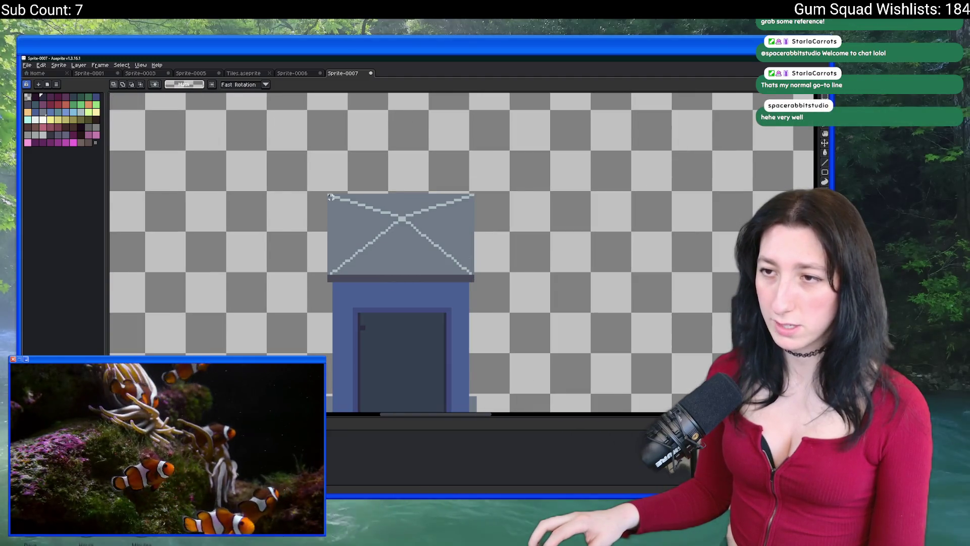
{"action": "scroll", "coordinate": [315, 193], "scroll_direction": "down", "scroll_amount": 2}
{"action": "left_click", "coordinate": [58, 66]}
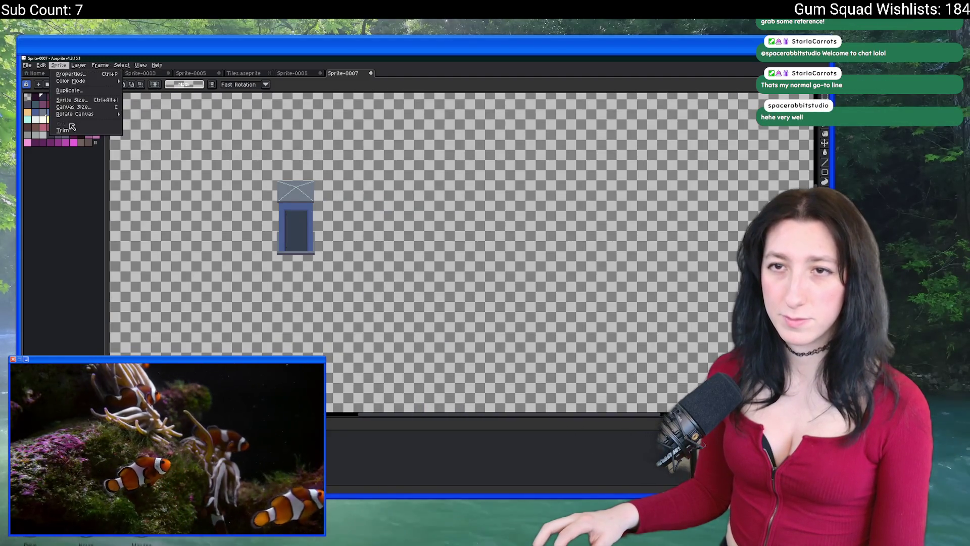
{"action": "left_click", "coordinate": [71, 130]}
Start an Export As and browse to the UnknownSpaces Art folder
{"action": "key", "text": "ctrl+alt+shift+s"}
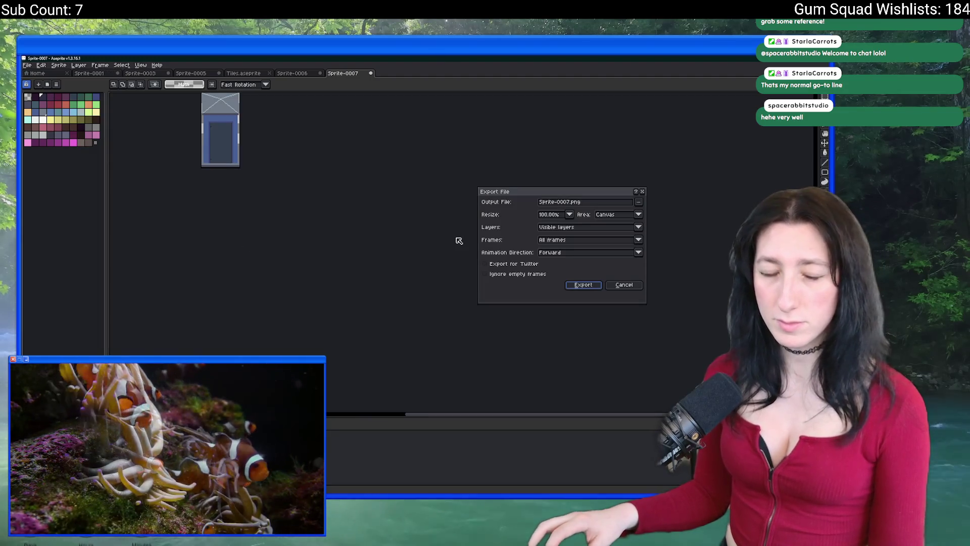
{"action": "left_click", "coordinate": [639, 202]}
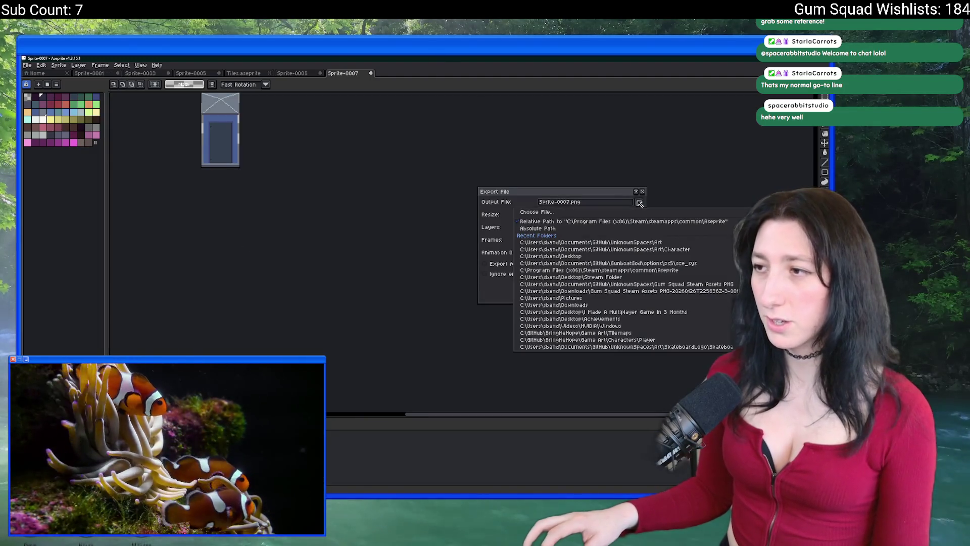
{"action": "left_click", "coordinate": [635, 221]}
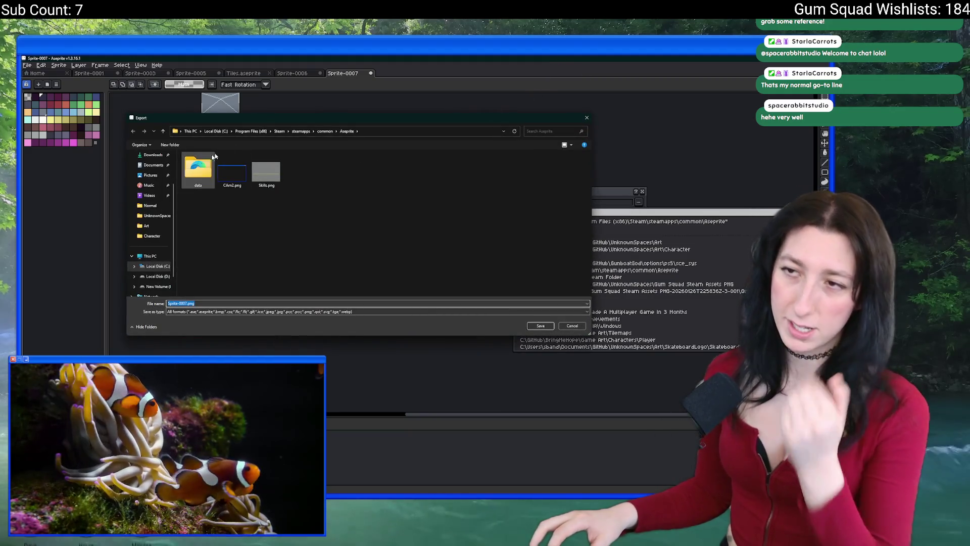
{"action": "scroll", "coordinate": [151, 182], "scroll_direction": "up", "scroll_amount": 2}
{"action": "left_click", "coordinate": [151, 187]}
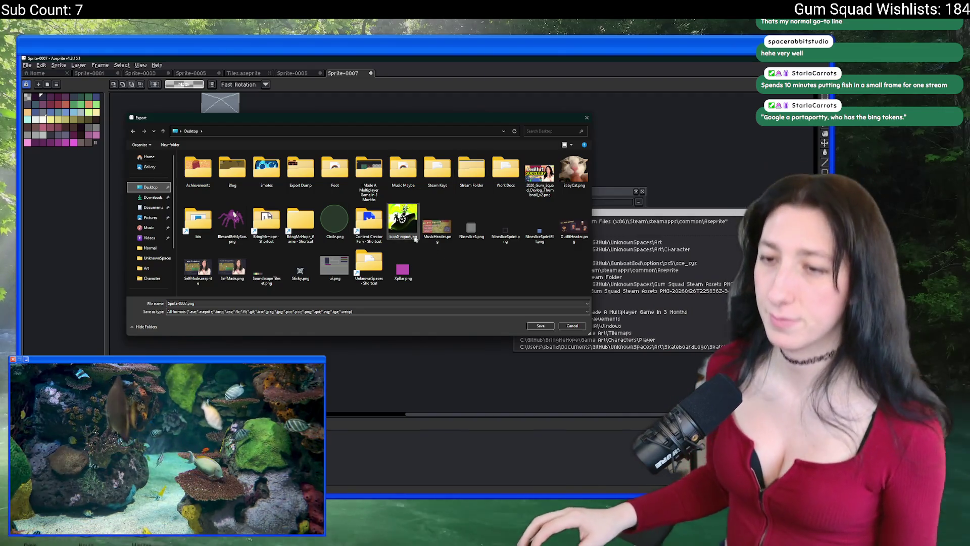
{"action": "double_click", "coordinate": [366, 262]}
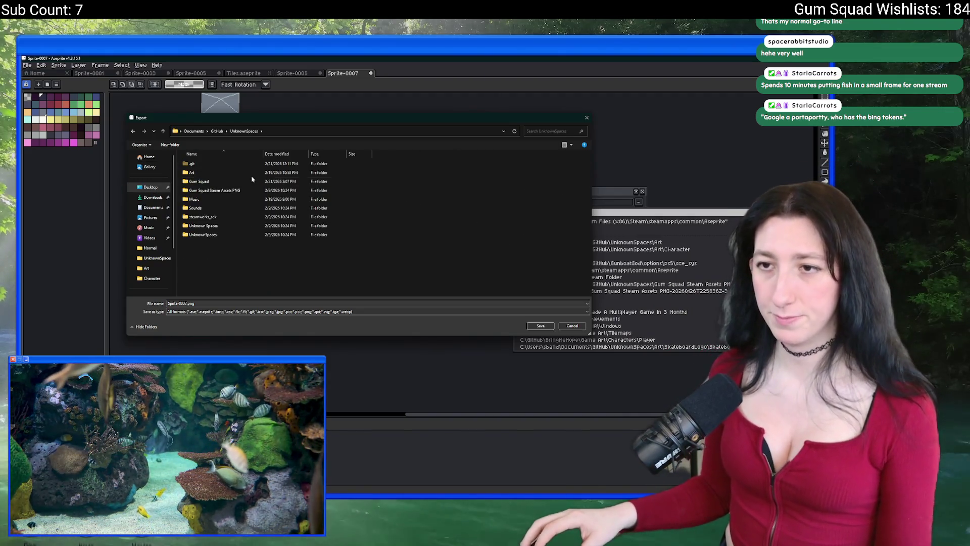
{"action": "double_click", "coordinate": [227, 174]}
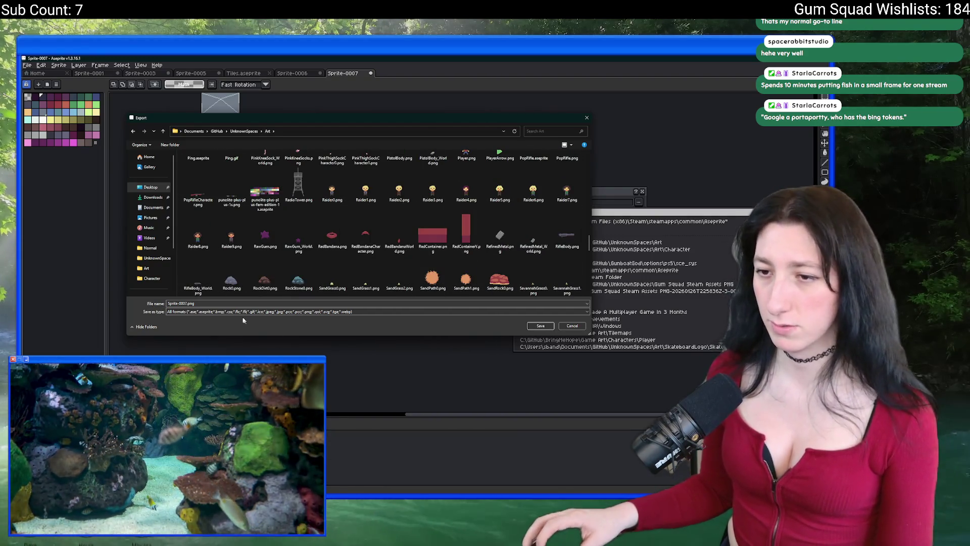
Name the export Portapotty.png and confirm the export
{"action": "left_click", "coordinate": [187, 304]}
{"action": "left_click_drag", "start_coordinate": [187, 303], "coordinate": [147, 304]}
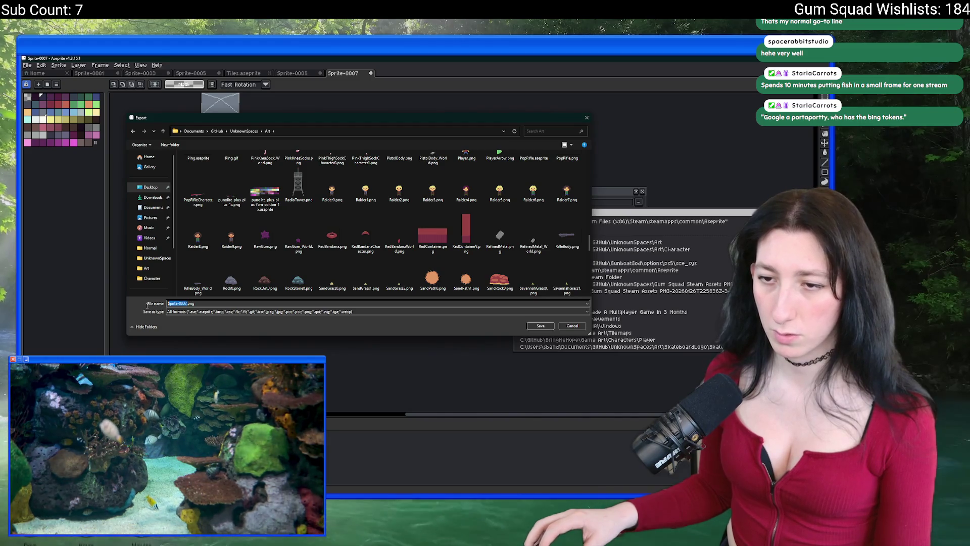
{"action": "type", "text": "Dirt0"}
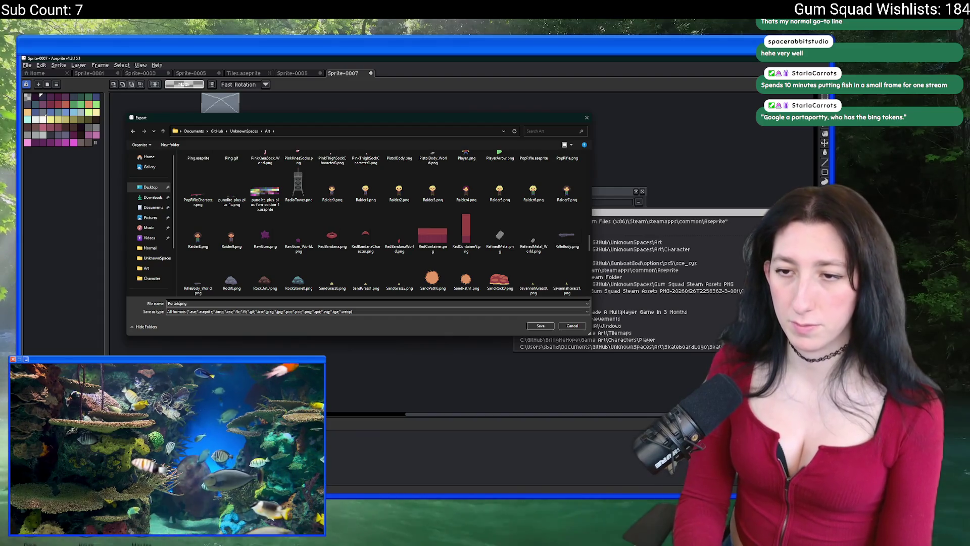
{"action": "type", "text": "o"}
{"action": "key", "text": "Return"}
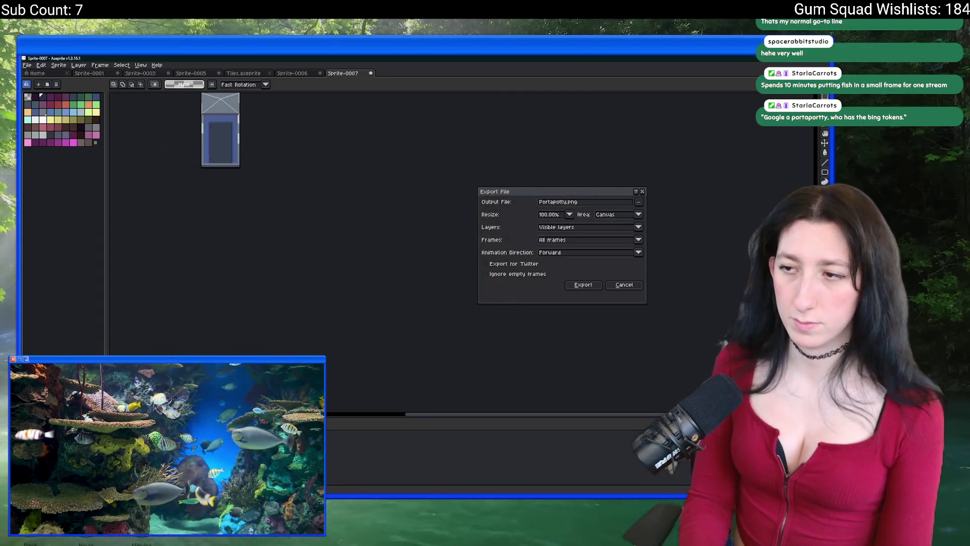
{"action": "key", "text": "Return"}
{"action": "key", "text": "alt+Tab"}
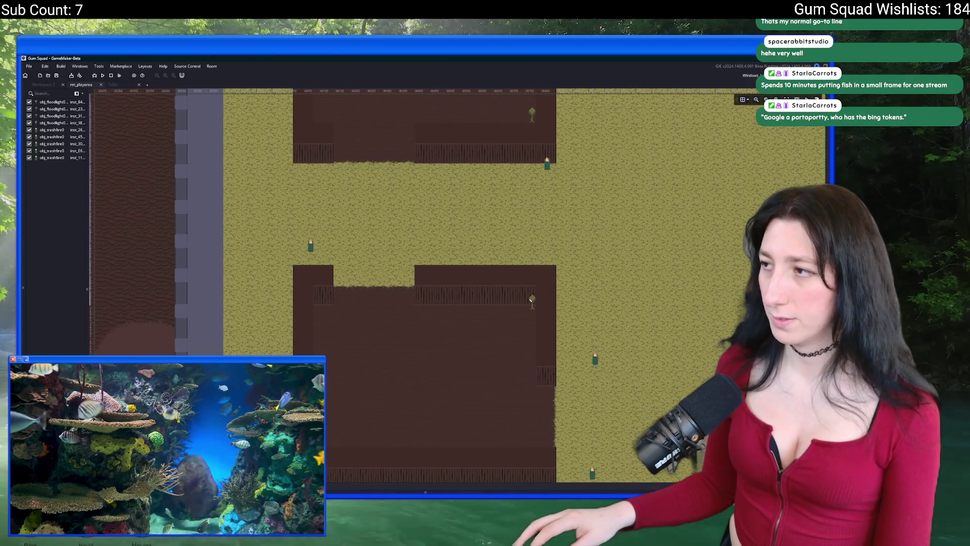
Duplicate a Props sprite as spr_portapotty and open it for editing
{"action": "key", "text": "ctrl+alt+a"}
{"action": "left_click", "coordinate": [738, 283]}
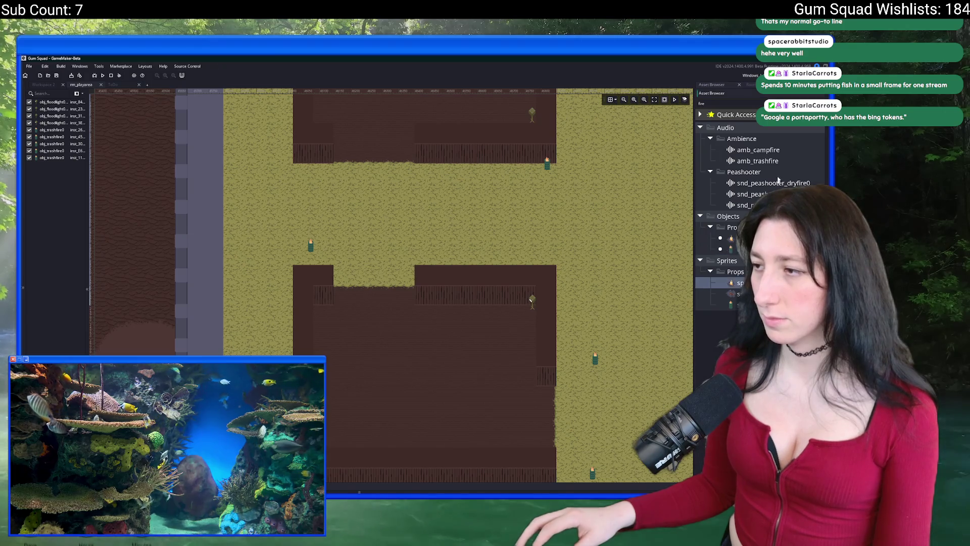
{"action": "left_click", "coordinate": [763, 103]}
{"action": "key", "text": "ctrl+d"}
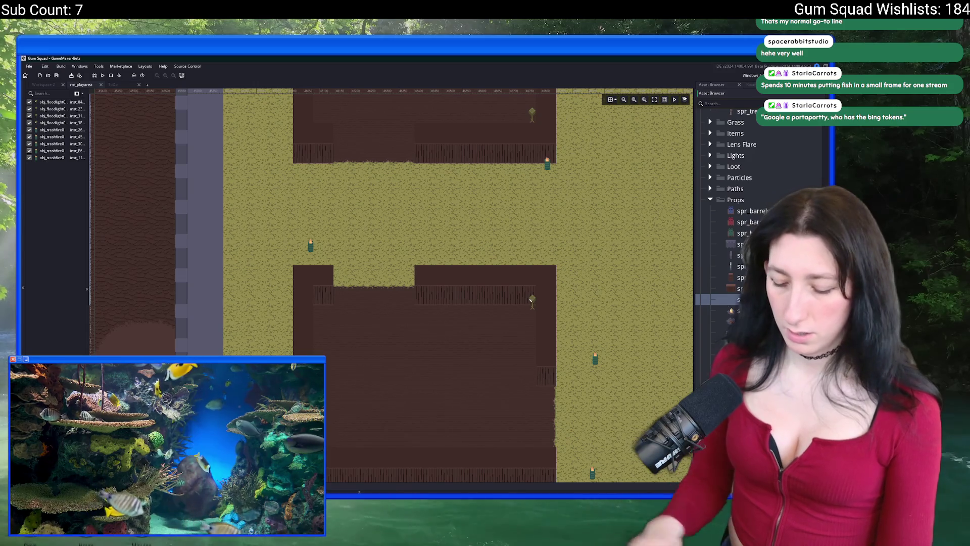
{"action": "key", "text": "Return"}
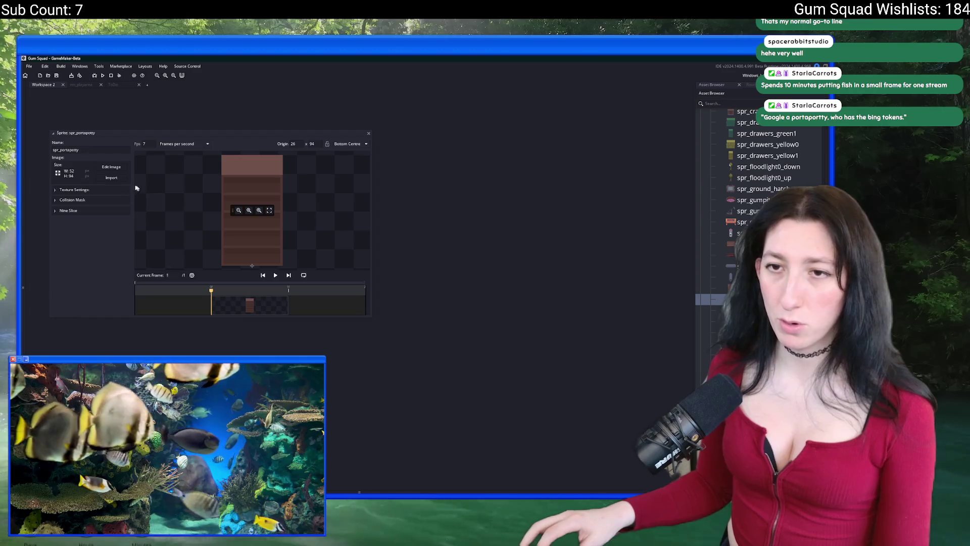
Import Portapotty.png into spr_portapotty, replacing its existing image
{"action": "left_click", "coordinate": [112, 178]}
{"action": "double_click", "coordinate": [425, 227]}
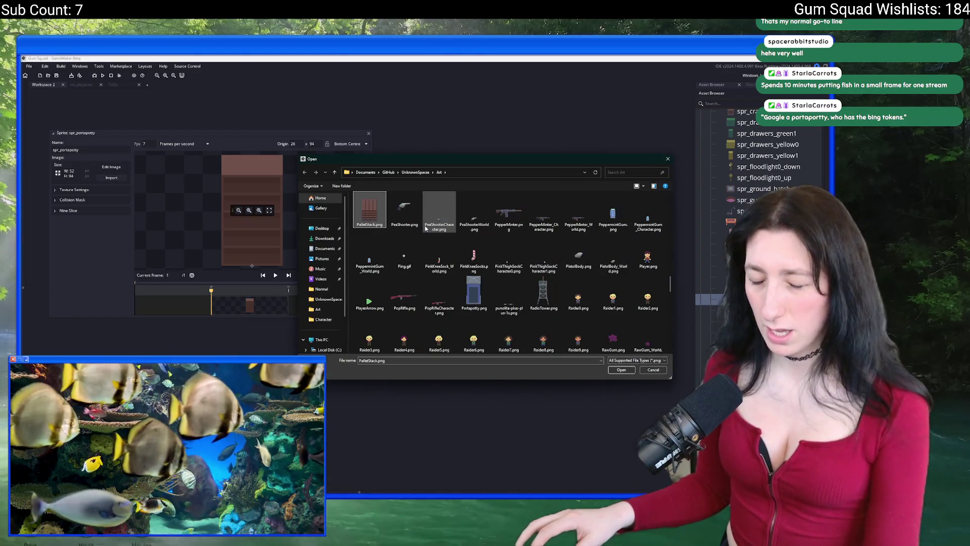
{"action": "double_click", "coordinate": [473, 293]}
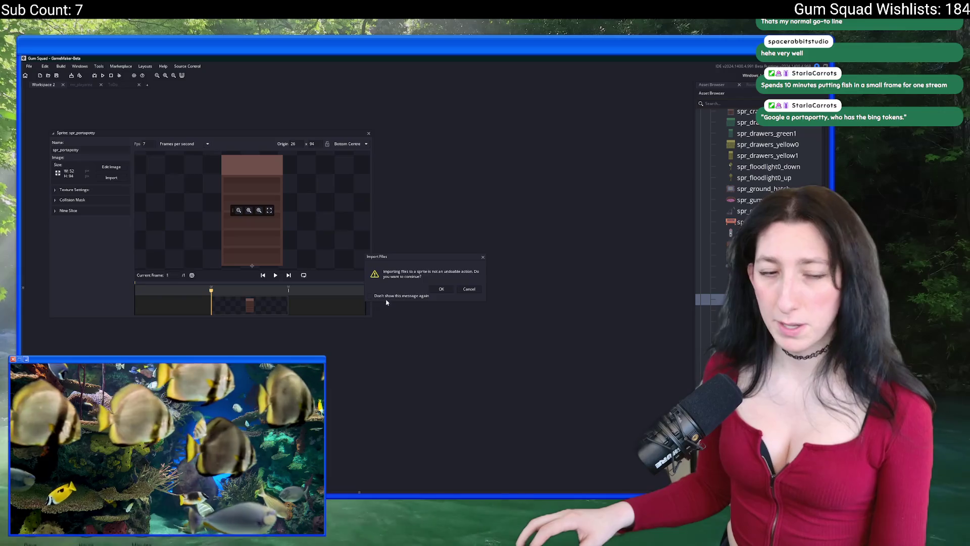
{"action": "left_click", "coordinate": [442, 290]}
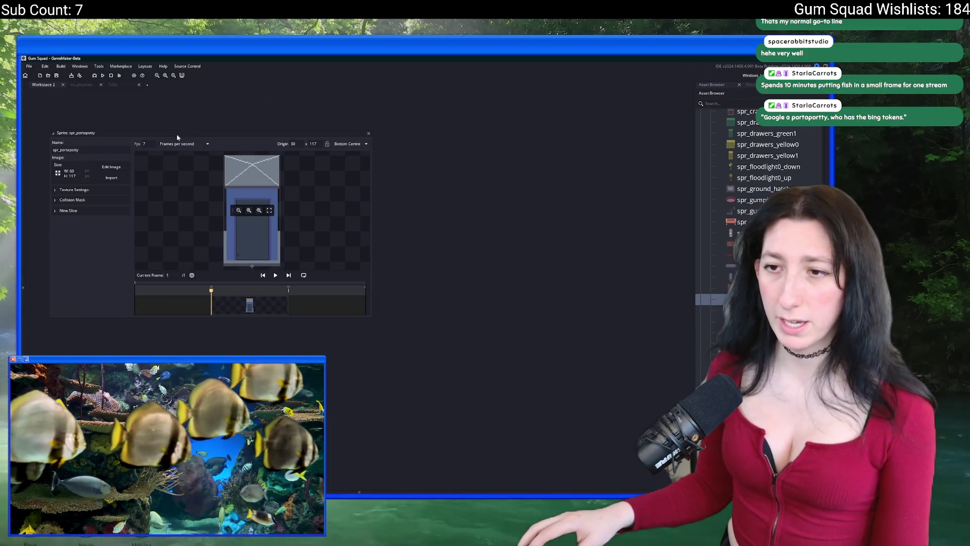
Fit the manual rectangle collision mask to the portapotty body, raising it a pixel
{"action": "left_click", "coordinate": [94, 199]}
{"action": "left_click_drag", "start_coordinate": [247, 235], "coordinate": [249, 258]}
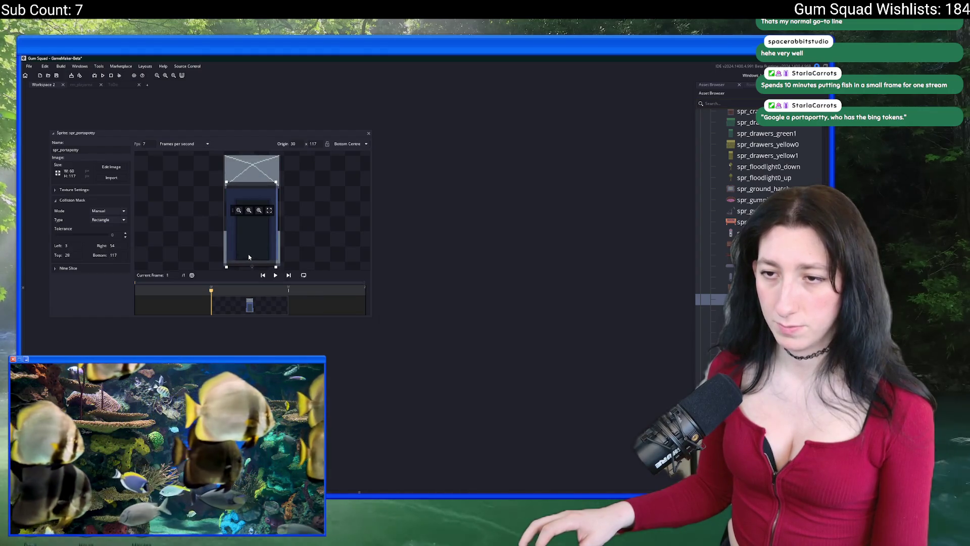
{"action": "left_click_drag", "start_coordinate": [248, 257], "coordinate": [249, 257]}
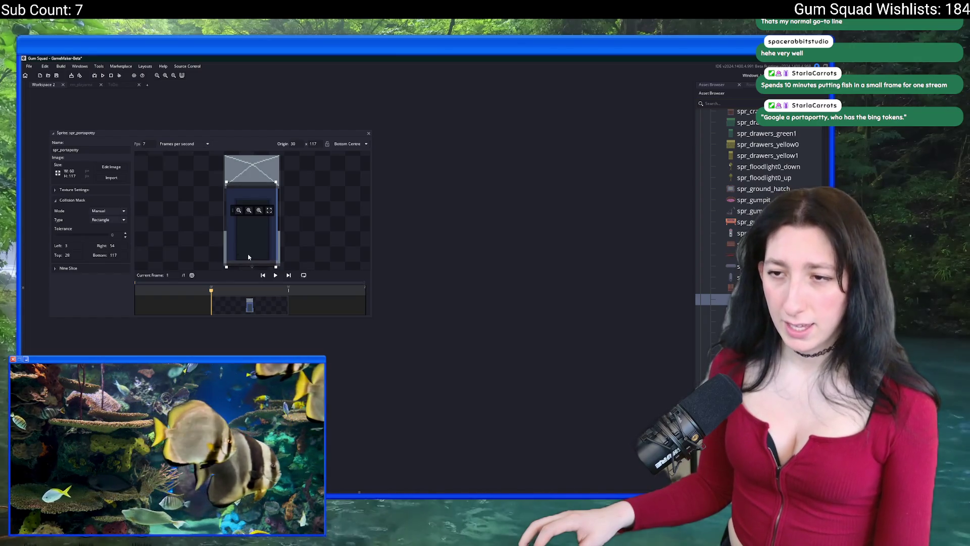
{"action": "scroll", "coordinate": [248, 257], "scroll_direction": "up", "scroll_amount": 5}
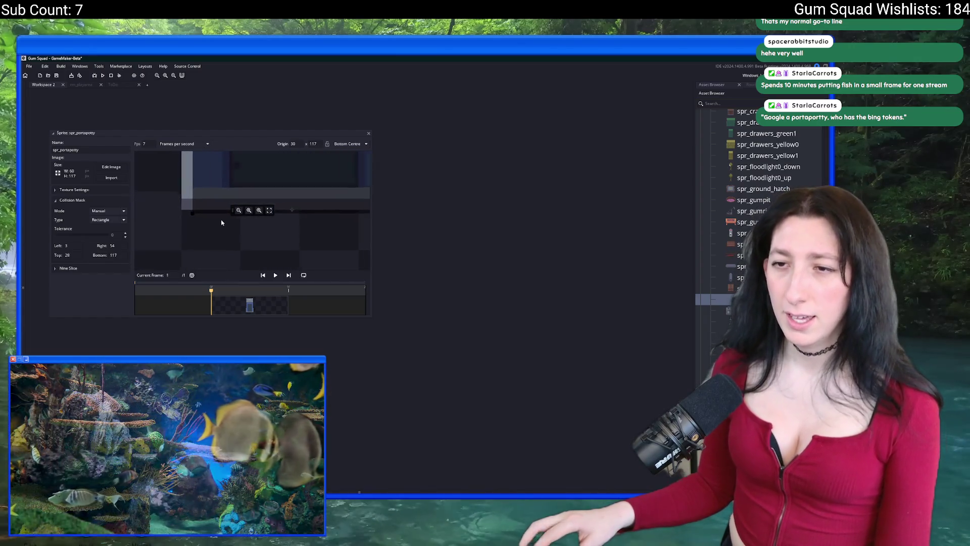
{"action": "left_click_drag", "start_coordinate": [213, 177], "coordinate": [213, 175]}
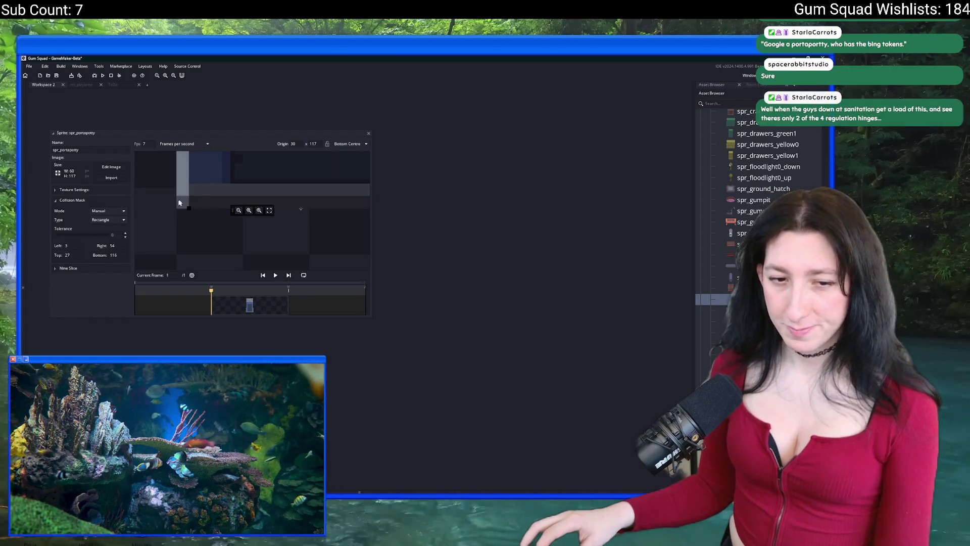
{"action": "scroll", "coordinate": [189, 257], "scroll_direction": "down", "scroll_amount": 4}
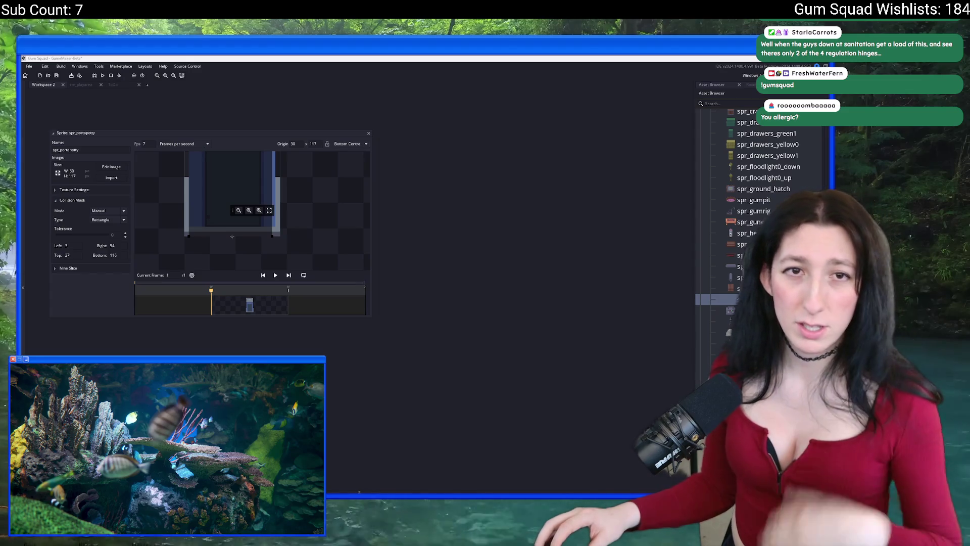
{"action": "key", "text": "alt+Tab"}
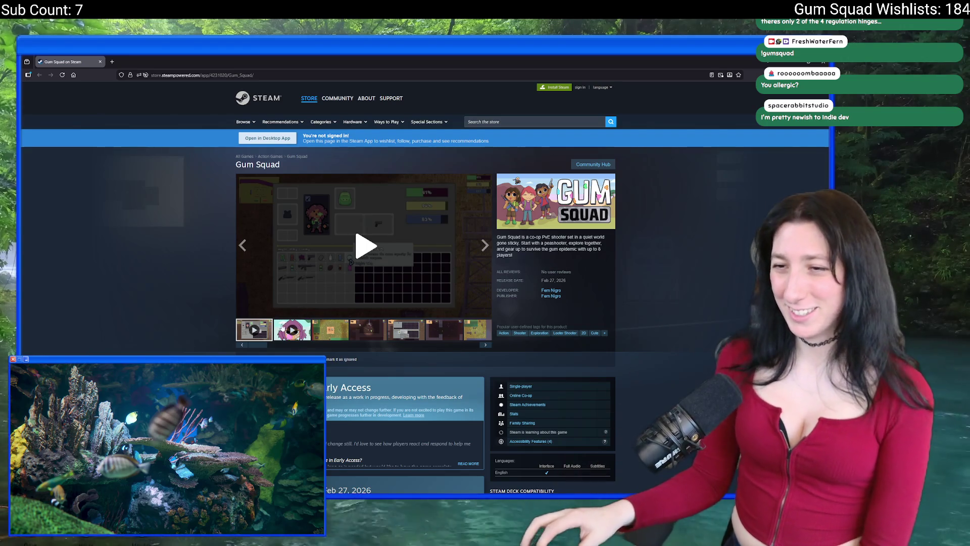
Play the second Gum Squad teaser trailer and switch it to full screen
{"action": "left_click", "coordinate": [290, 332]}
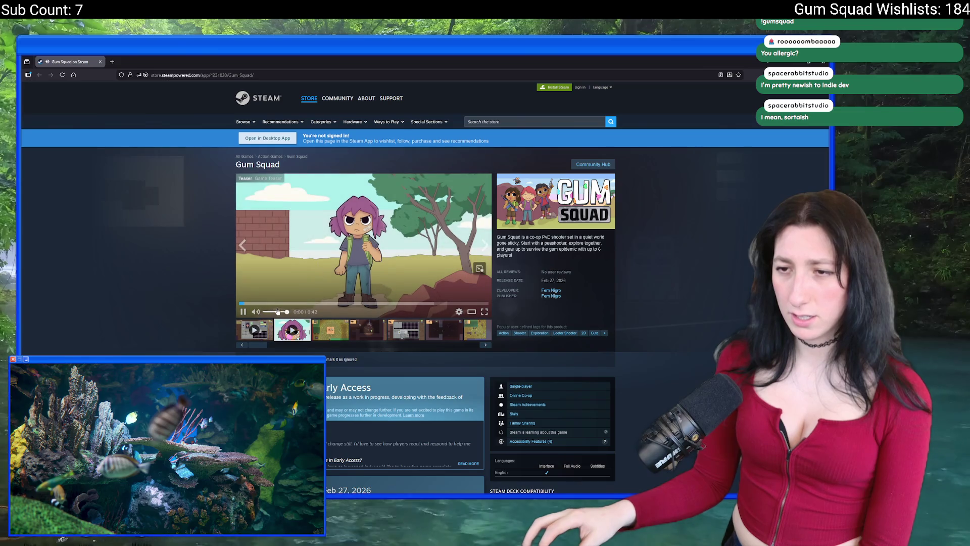
{"action": "left_click", "coordinate": [485, 311]}
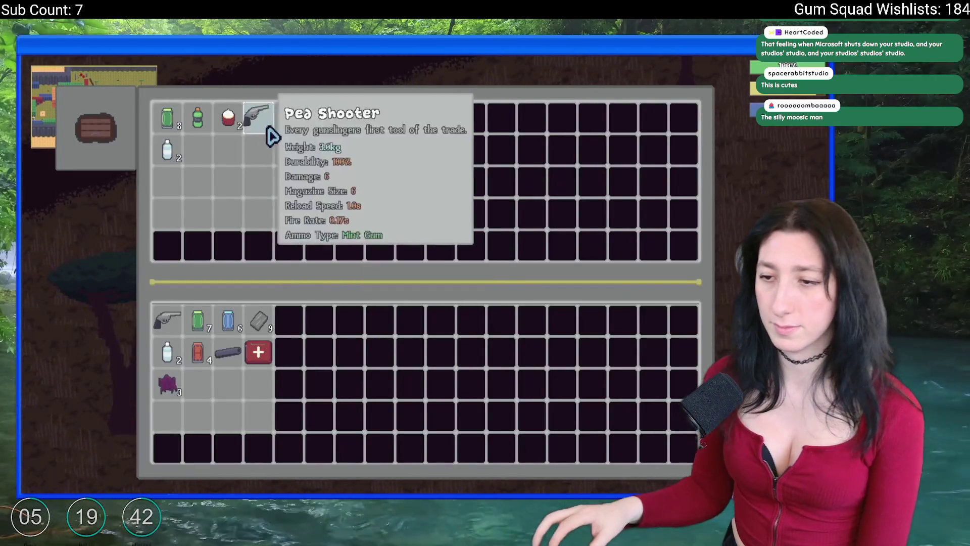
{"action": "left_click", "coordinate": [228, 118], "text": "shift"}
{"action": "left_click", "coordinate": [198, 117], "text": "shift"}
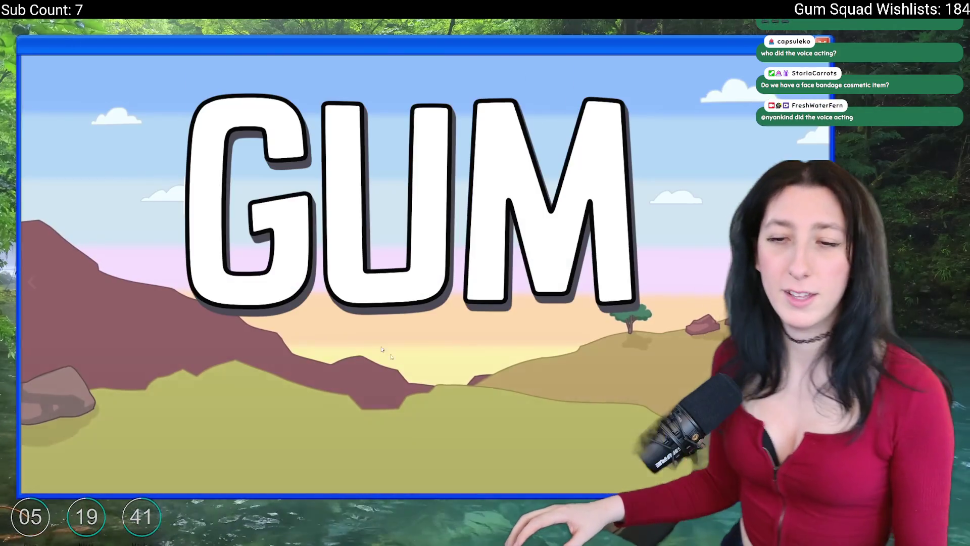
Exit full-screen playback of the Gum Squad trailer with Escape
{"action": "key", "text": "Escape"}
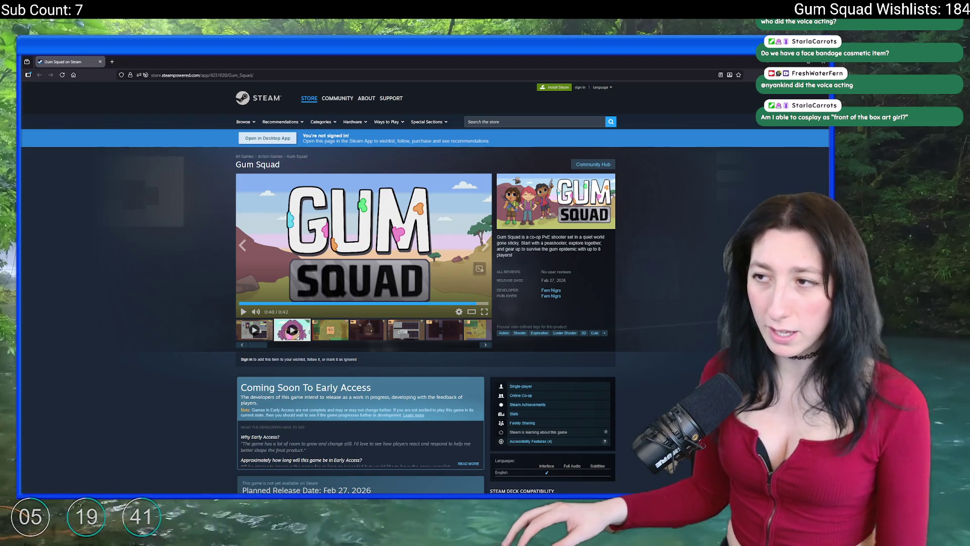
Switch from the Steam store page back to GameMaker's spr_portapotty sprite editor
{"action": "key", "text": "alt+Tab"}
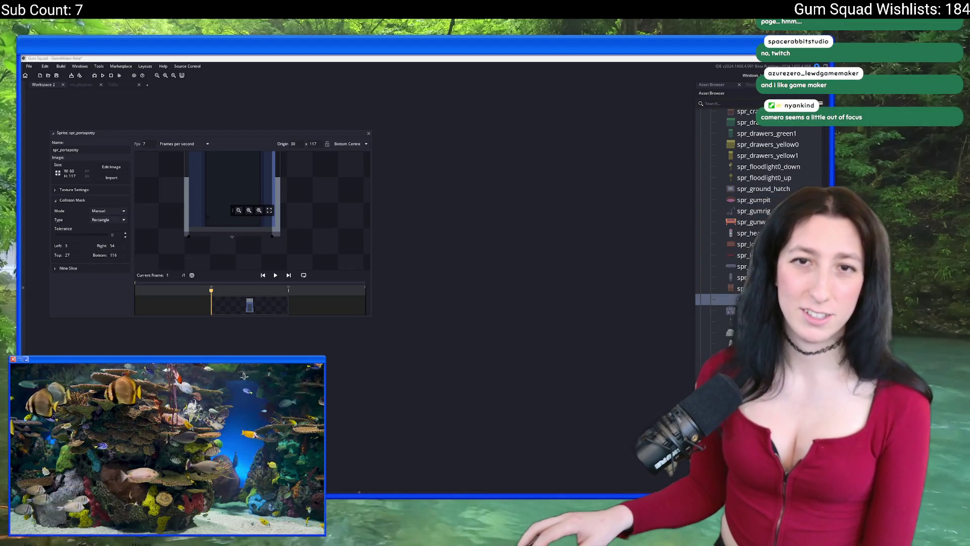
{"action": "key", "text": "alt+Tab"}
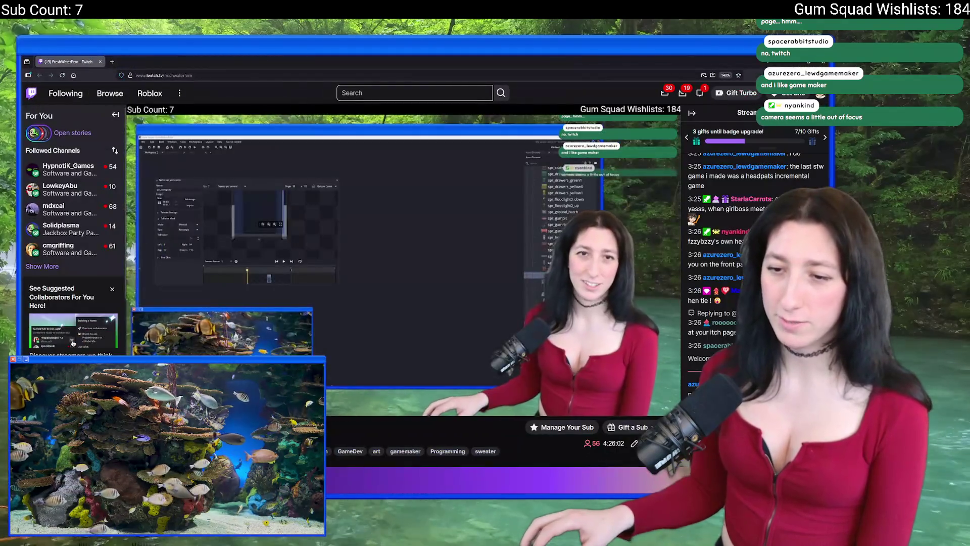
{"action": "left_click", "coordinate": [283, 441]}
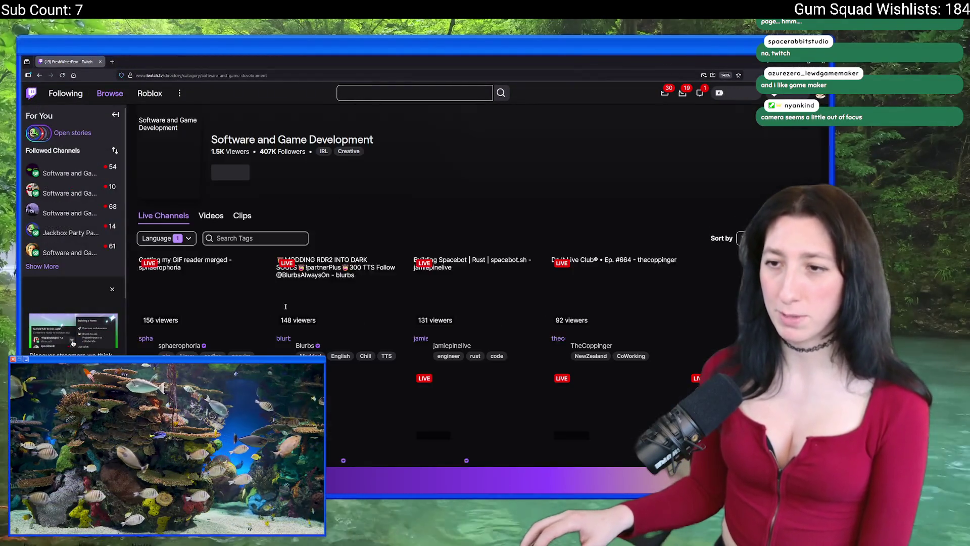
{"action": "scroll", "coordinate": [550, 244], "scroll_direction": "down", "scroll_amount": 2}
{"action": "scroll", "coordinate": [550, 244], "scroll_direction": "down", "scroll_amount": 1}
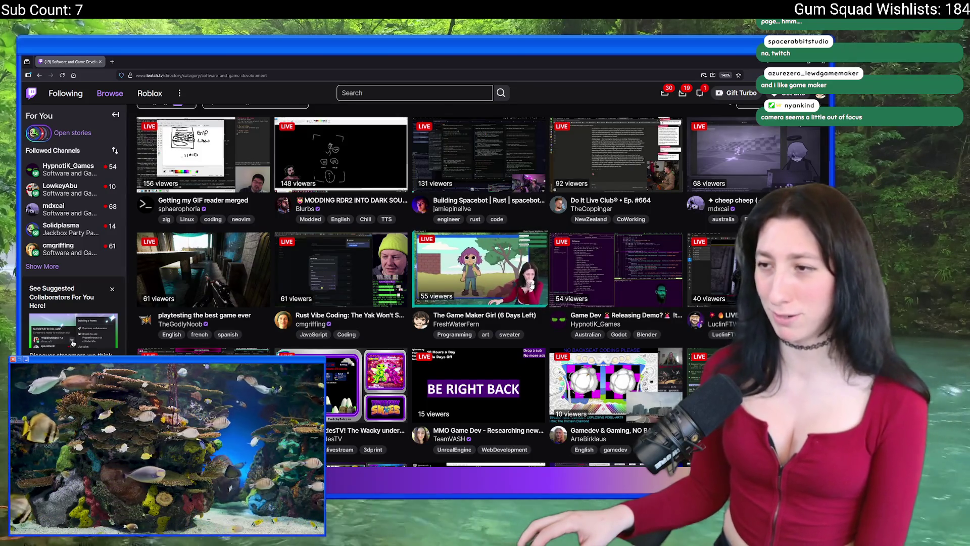
{"action": "key", "text": "alt+Tab"}
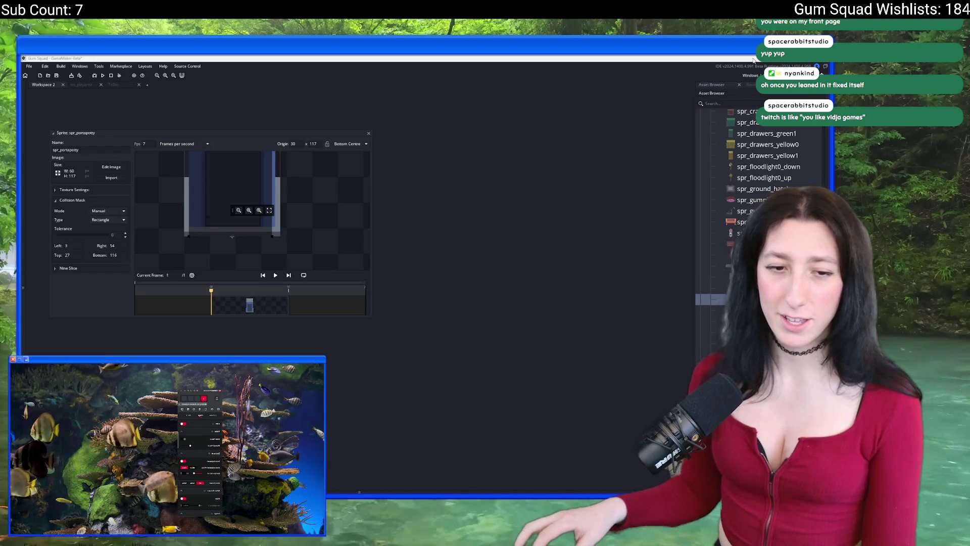
Move the spr_portapotty collision mask's left edge to 5 and close the sprite editor
{"action": "left_click_drag", "start_coordinate": [290, 98], "coordinate": [325, 179]}
{"action": "scroll", "coordinate": [250, 303], "scroll_direction": "up", "scroll_amount": 3}
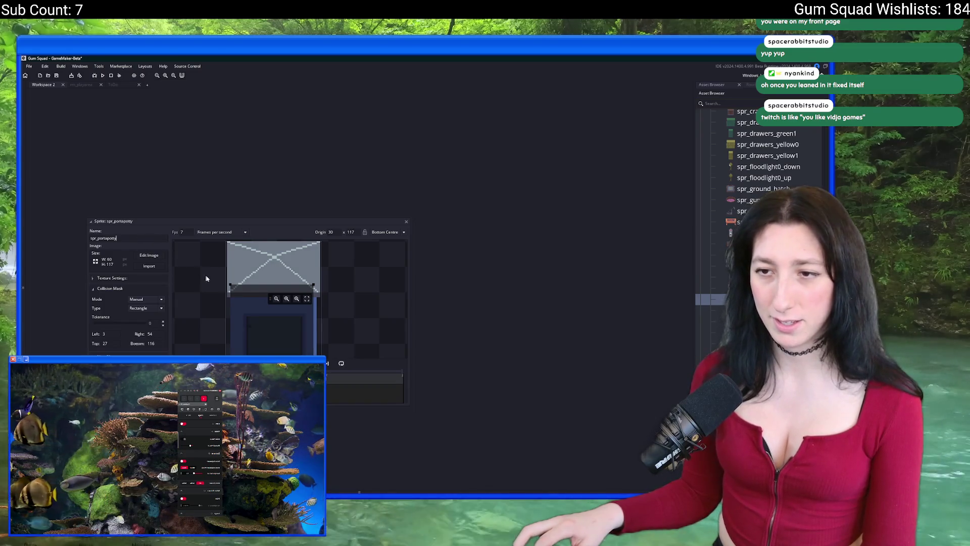
{"action": "mouse_move", "coordinate": [231, 288]}
{"action": "left_mouse_down"}
{"action": "mouse_move", "coordinate": [237, 300]}
{"action": "mouse_move", "coordinate": [238, 259]}
{"action": "left_mouse_up"}
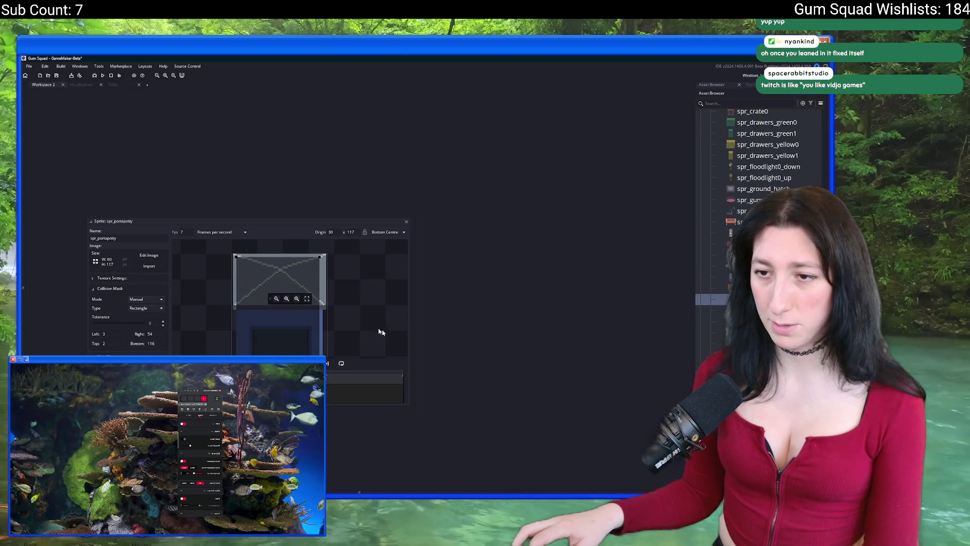
{"action": "scroll", "coordinate": [273, 325], "scroll_direction": "up", "scroll_amount": 5}
{"action": "left_click_drag", "start_coordinate": [179, 332], "coordinate": [187, 332]}
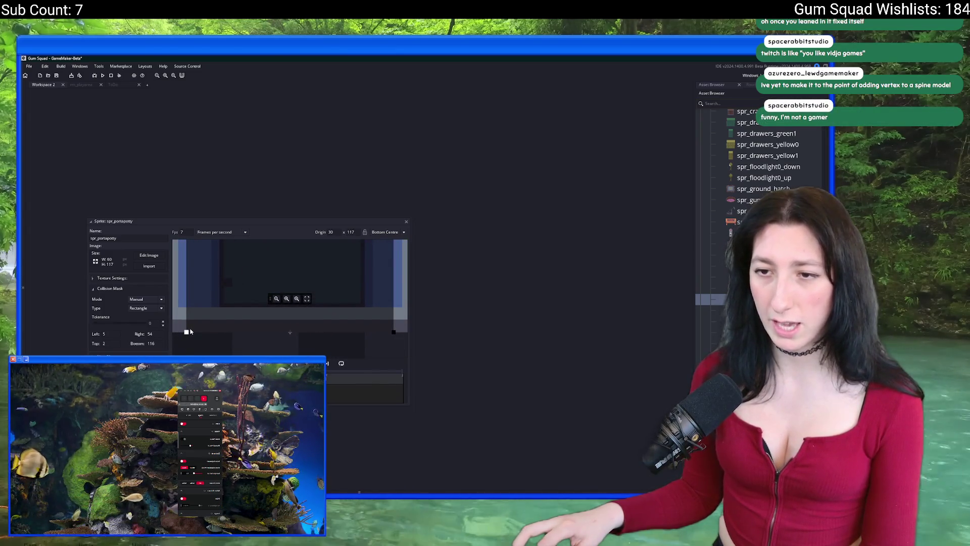
{"action": "left_click", "coordinate": [406, 221]}
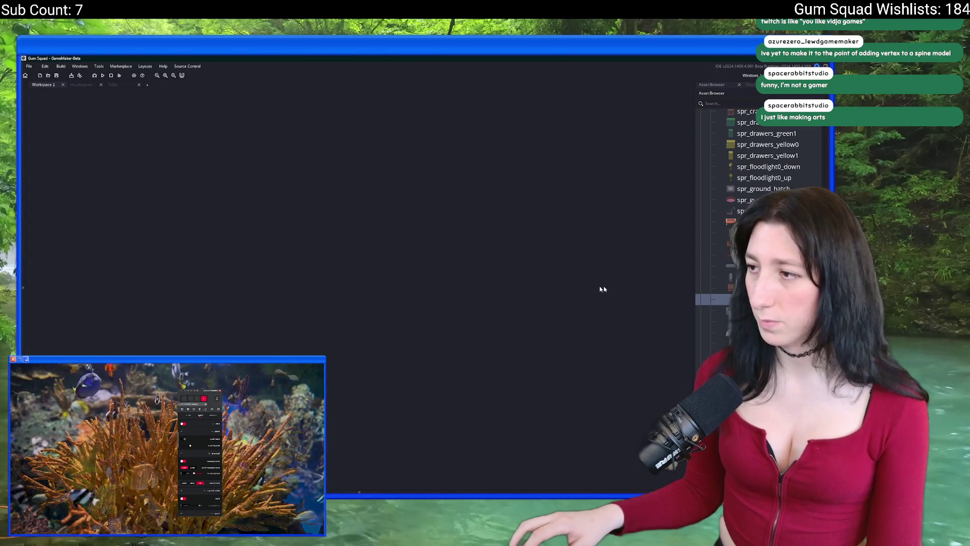
Close the camera control window and scroll through the asset list
{"action": "scroll", "coordinate": [748, 203], "scroll_direction": "down", "scroll_amount": 10}
{"action": "scroll", "coordinate": [748, 202], "scroll_direction": "up", "scroll_amount": 3}
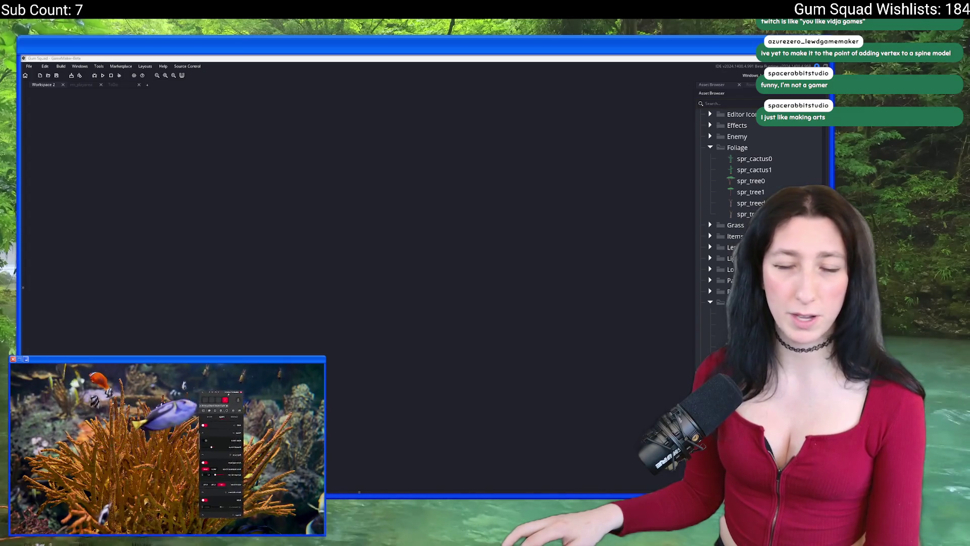
{"action": "left_click_drag", "start_coordinate": [828, 137], "coordinate": [749, 137]}
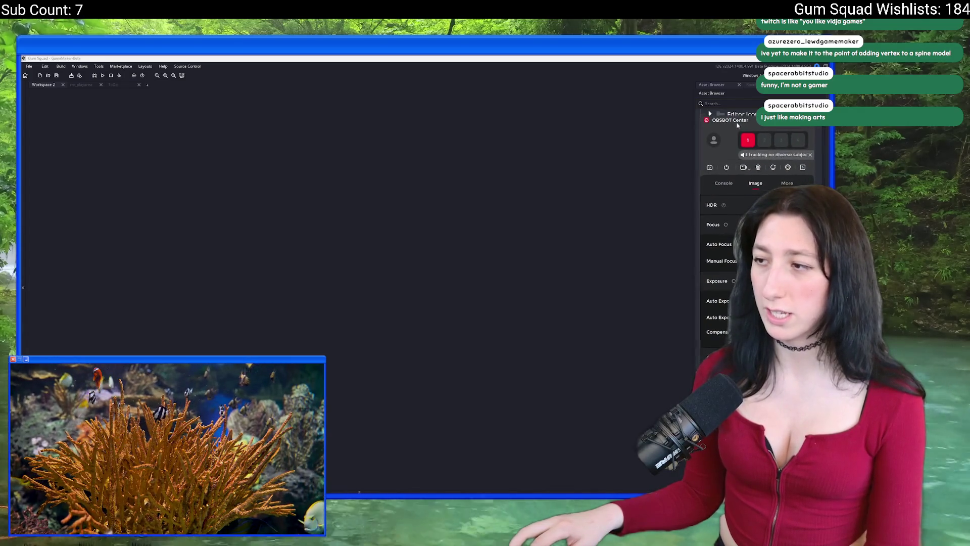
{"action": "left_click", "coordinate": [658, 145]}
{"action": "scroll", "coordinate": [732, 180], "scroll_direction": "up", "scroll_amount": 4}
{"action": "scroll", "coordinate": [732, 180], "scroll_direction": "down", "scroll_amount": 15}
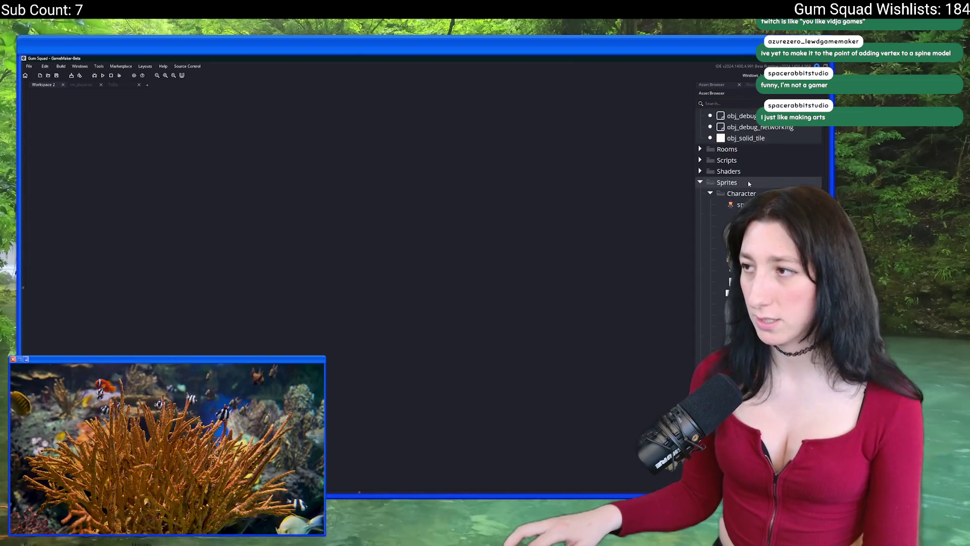
{"action": "scroll", "coordinate": [698, 224], "scroll_direction": "up", "scroll_amount": 8}
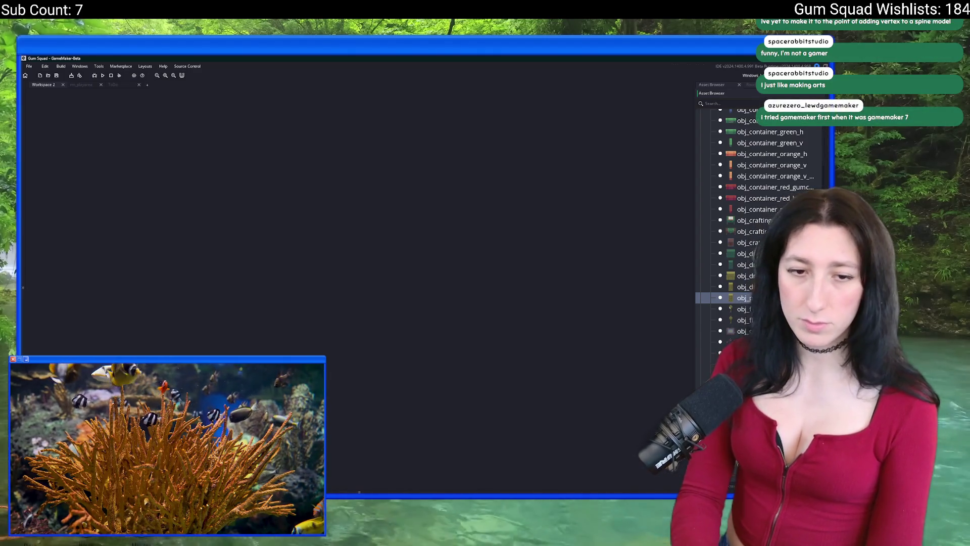
{"action": "scroll", "coordinate": [726, 306], "scroll_direction": "down", "scroll_amount": 5}
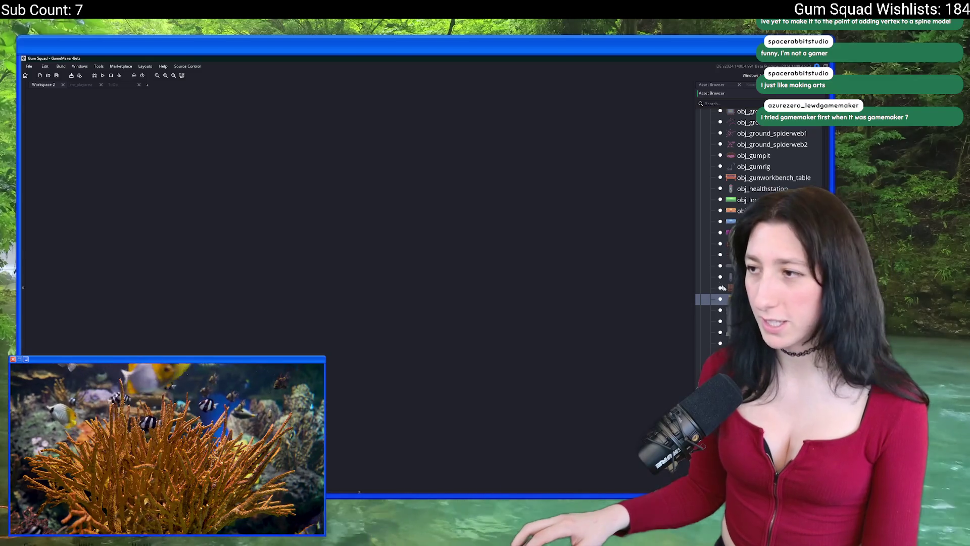
Assign spr_portapotty as obj_portapotty's sprite
{"action": "double_click", "coordinate": [726, 302]}
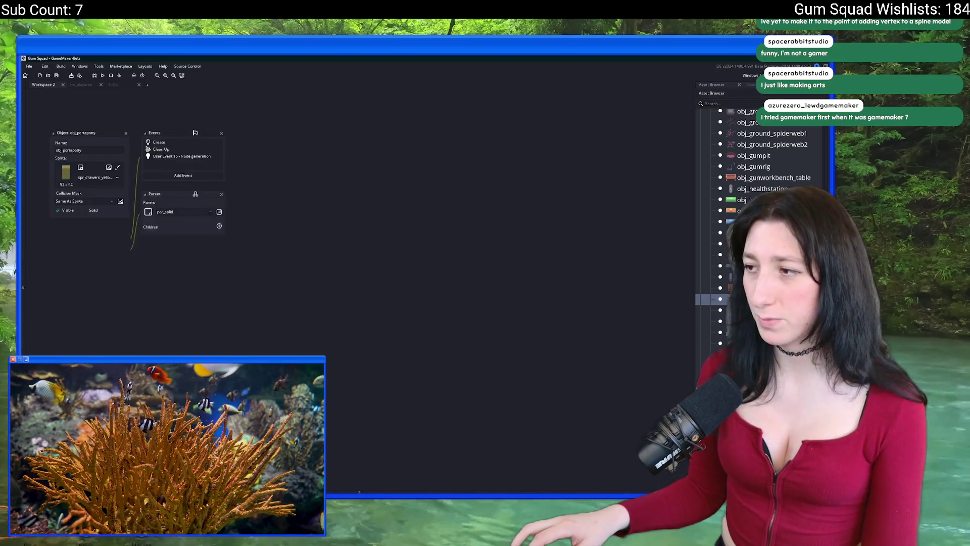
{"action": "left_click", "coordinate": [95, 176]}
{"action": "left_click", "coordinate": [149, 200]}
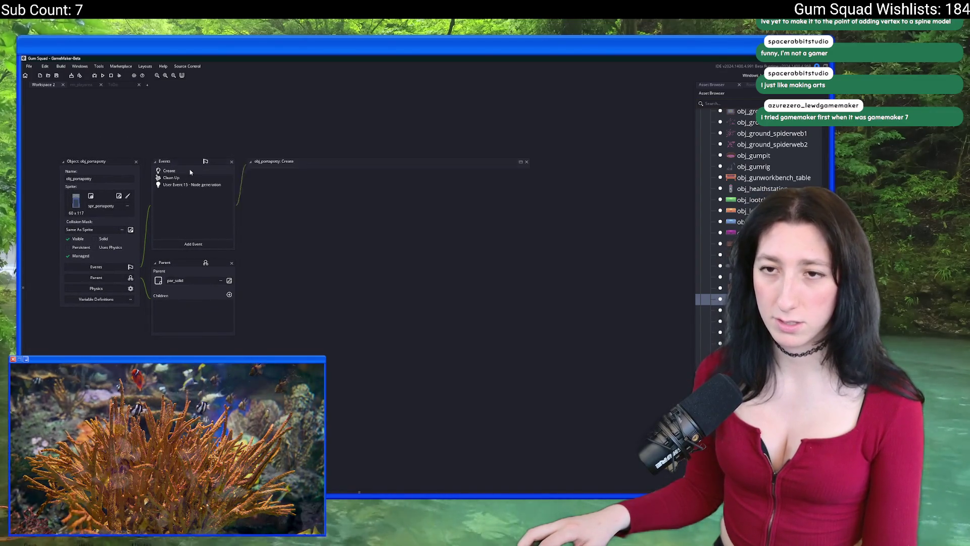
Open the Create event code, widen it to inspect the hitbox line, and check the sprite mask
{"action": "double_click", "coordinate": [190, 173]}
{"action": "left_click_drag", "start_coordinate": [515, 202], "coordinate": [653, 211]}
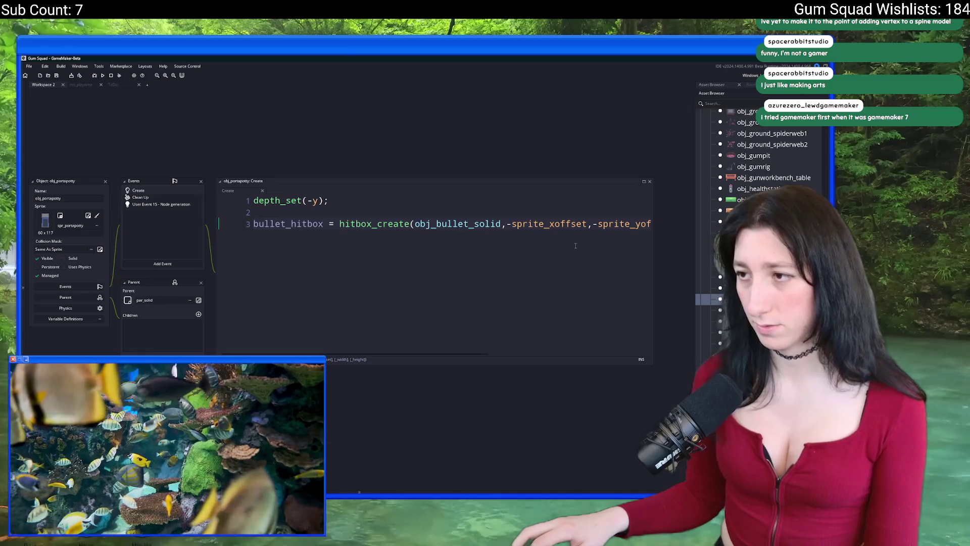
{"action": "scroll", "coordinate": [590, 245], "scroll_direction": "right", "scroll_amount": 5}
{"action": "left_click", "coordinate": [608, 238]}
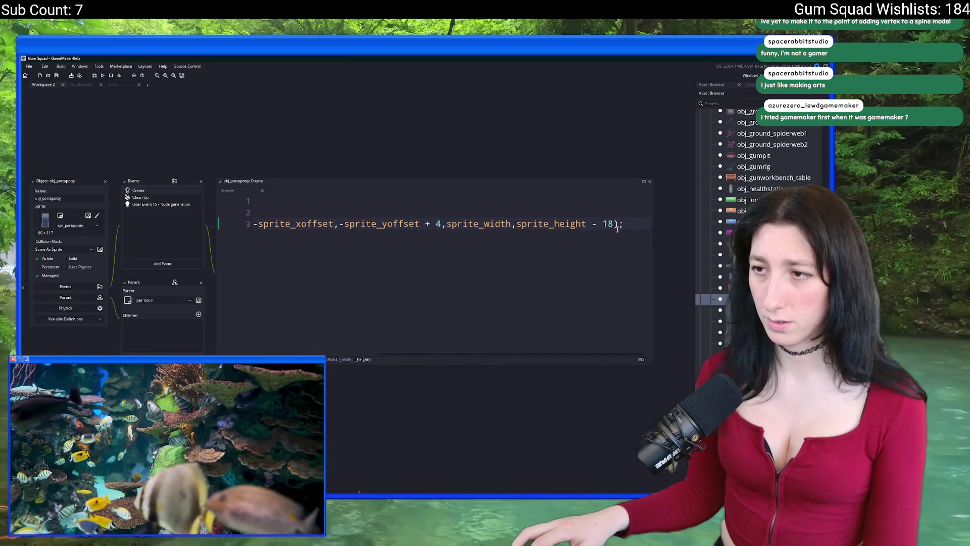
{"action": "left_click", "coordinate": [603, 225]}
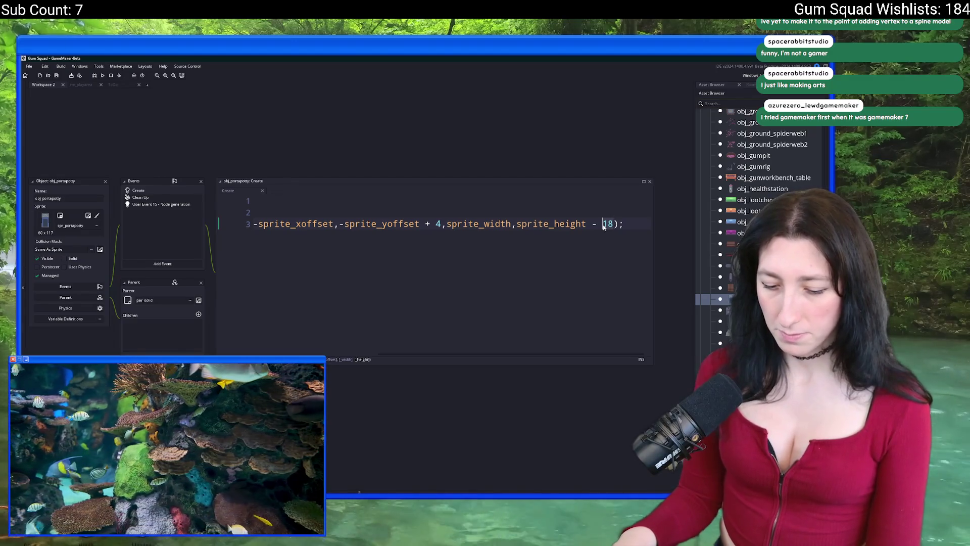
{"action": "left_click", "coordinate": [89, 216]}
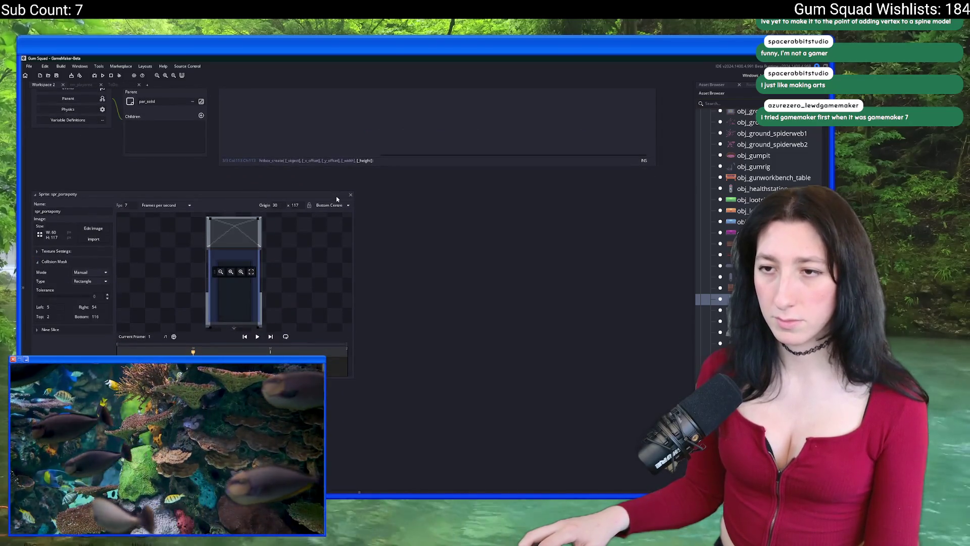
Change the hitbox height offset from 18 to 2 and the y offset addition from 4 to 2
{"action": "left_click", "coordinate": [351, 196]}
{"action": "double_click", "coordinate": [589, 185]}
{"action": "type", "text": "2"}
{"action": "left_click", "coordinate": [428, 185]}
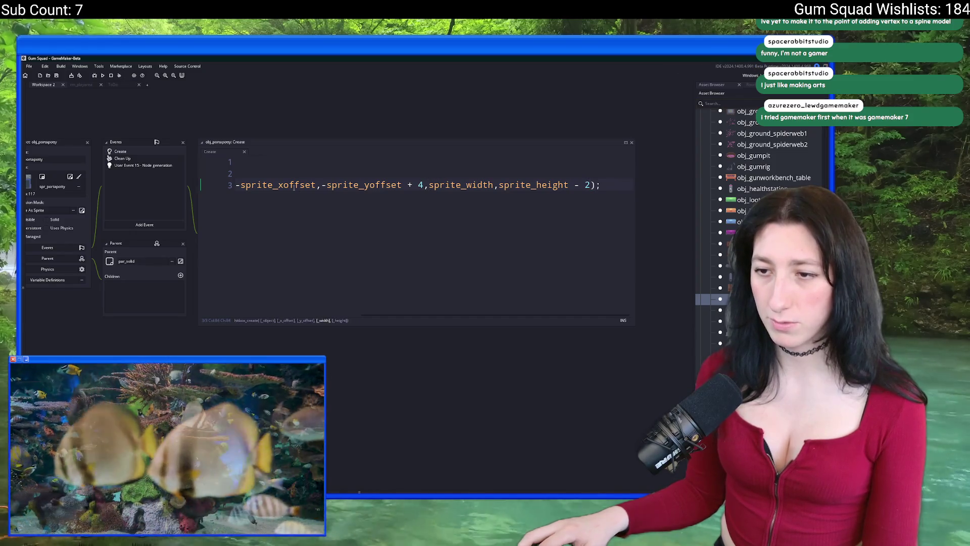
{"action": "key", "text": "End"}
{"action": "left_click", "coordinate": [591, 184]}
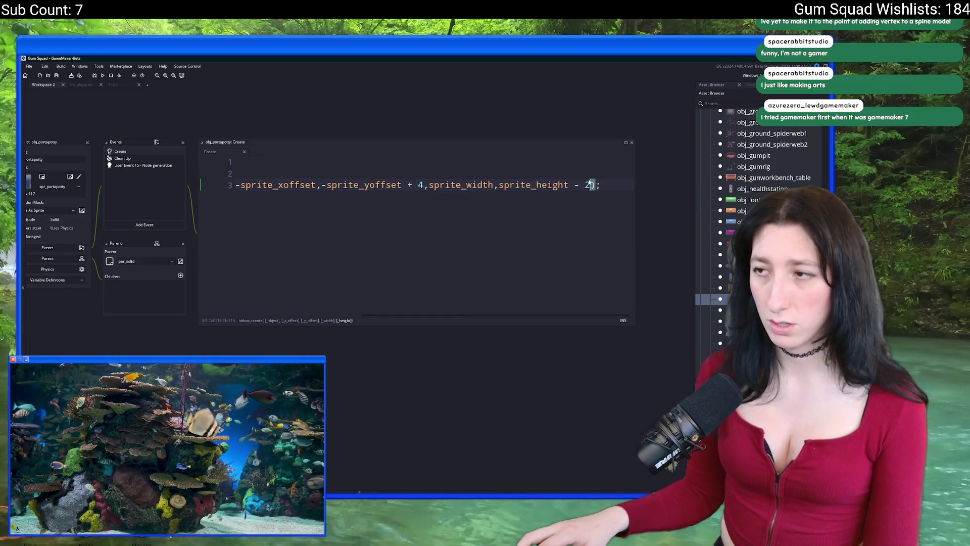
{"action": "left_click", "coordinate": [430, 185]}
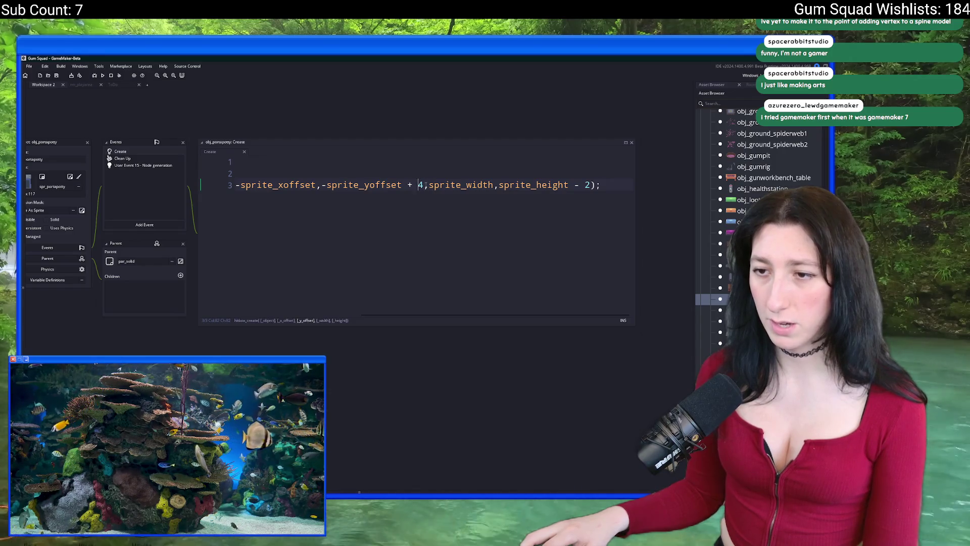
{"action": "type", "text": "2"}
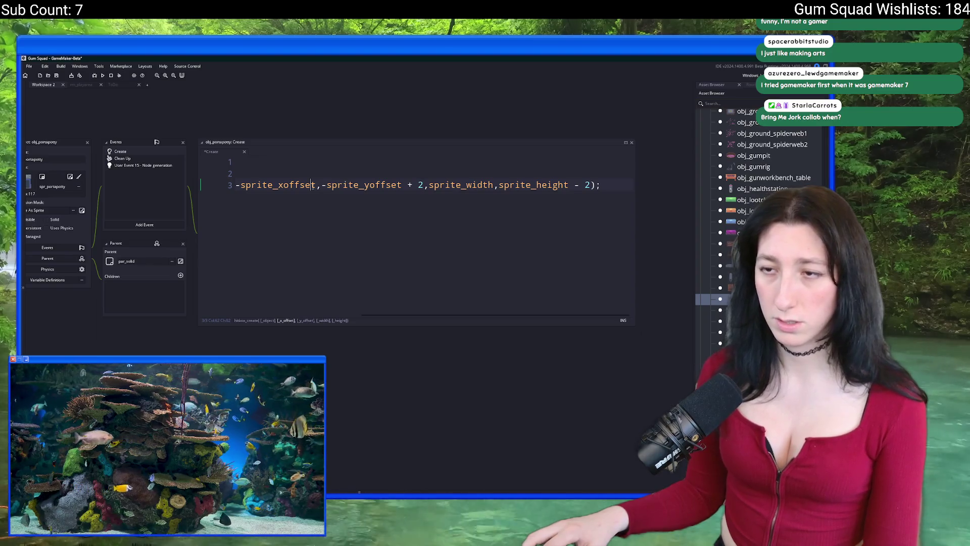
Add ' + ' after sprite_xoffset and view the sprite's collision mask bounds
{"action": "scroll", "coordinate": [319, 184], "scroll_direction": "left", "scroll_amount": 3}
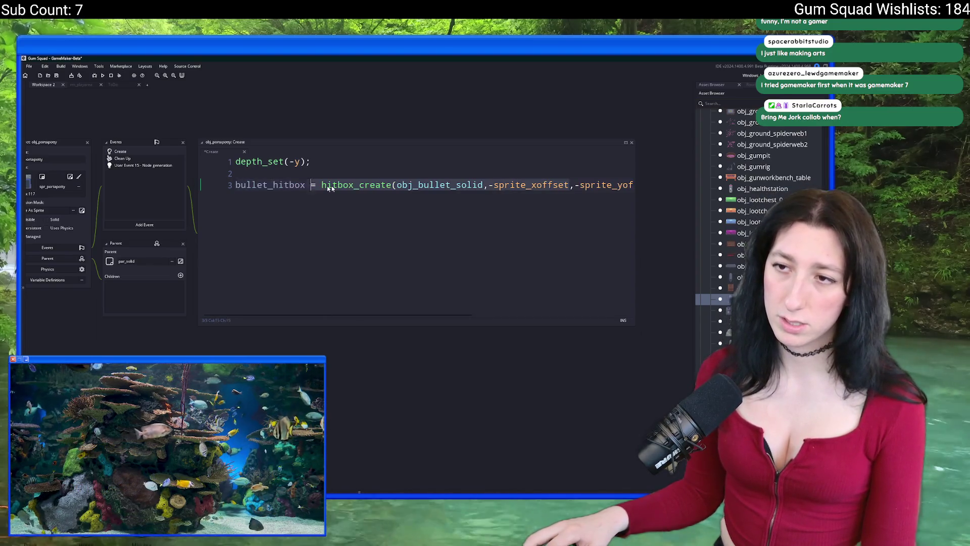
{"action": "key", "text": "Left"}
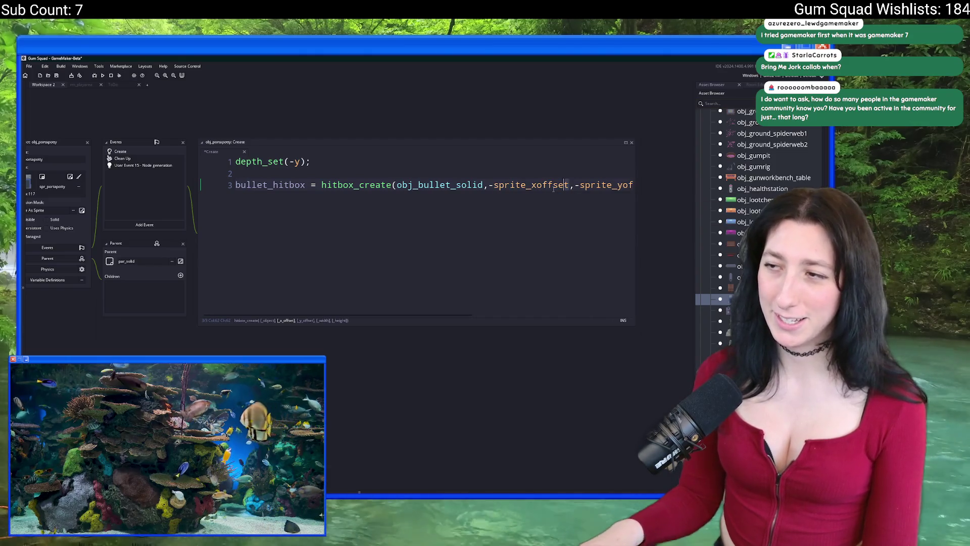
{"action": "type", "text": "+"}
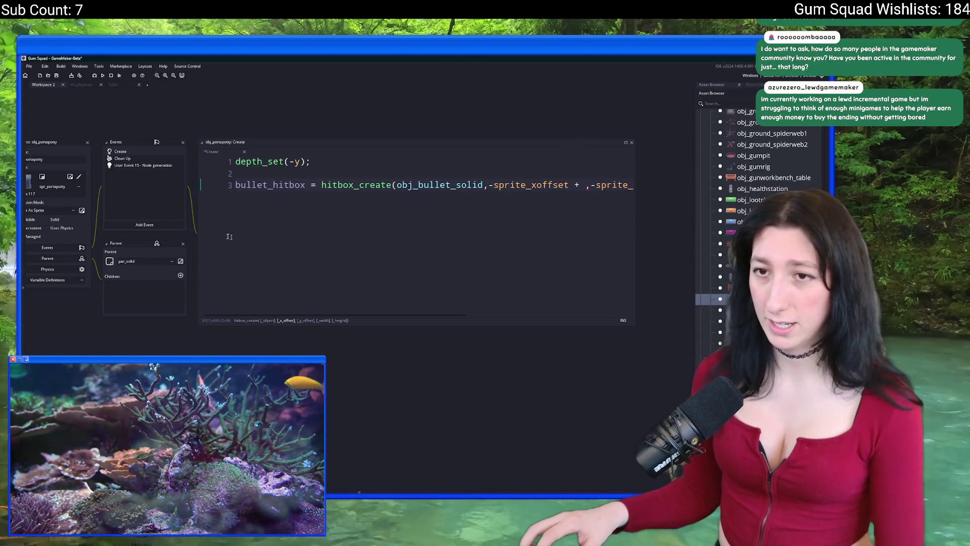
{"action": "scroll", "coordinate": [70, 181], "scroll_direction": "down", "scroll_amount": 3}
{"action": "left_click", "coordinate": [51, 261]}
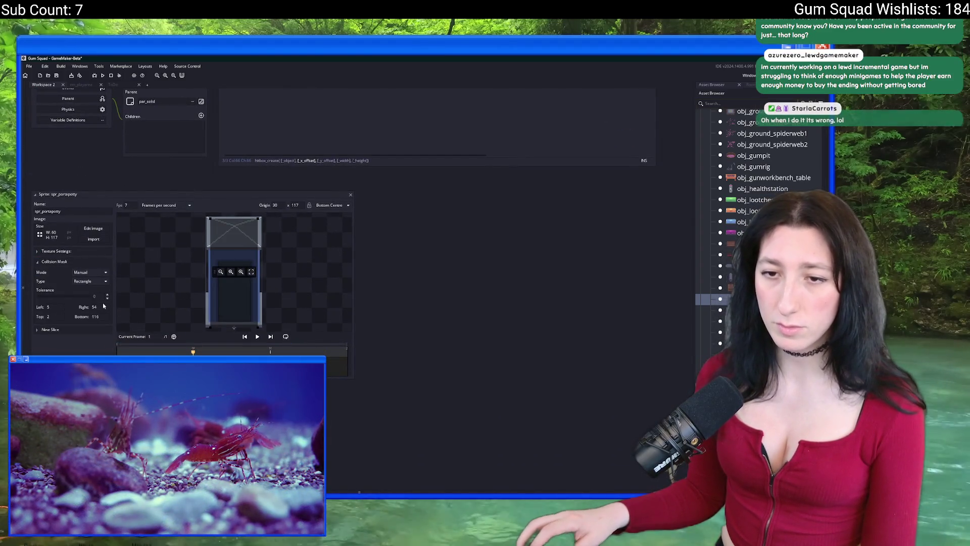
Replace sprite_width with 49 as the hitbox width
{"action": "left_click", "coordinate": [351, 195]}
{"action": "scroll", "coordinate": [522, 220], "scroll_direction": "up", "scroll_amount": 4}
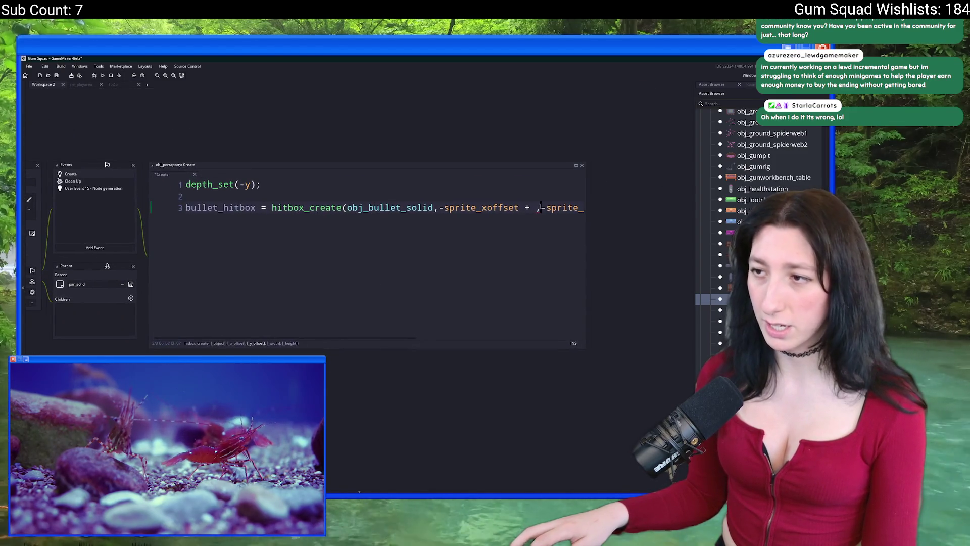
{"action": "left_click", "coordinate": [535, 208]}
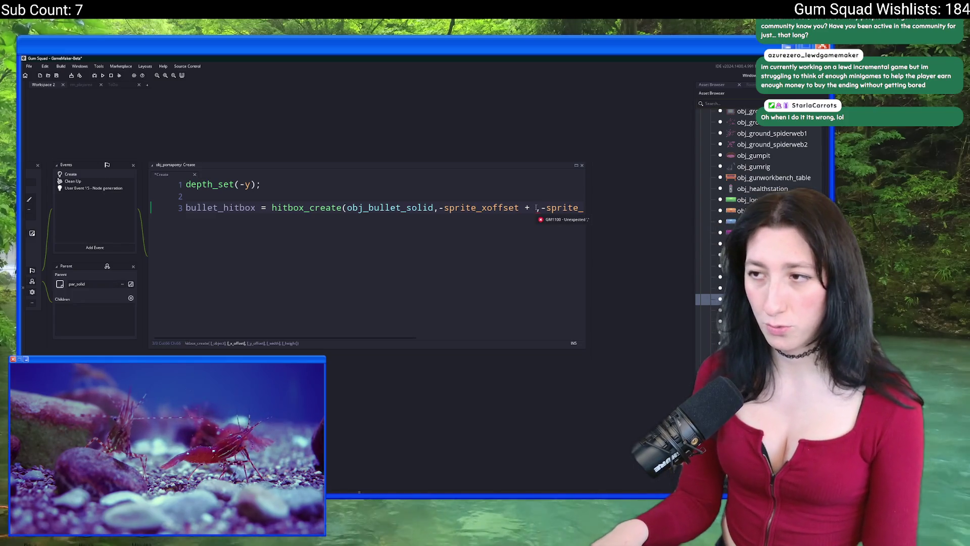
{"action": "key", "text": "End"}
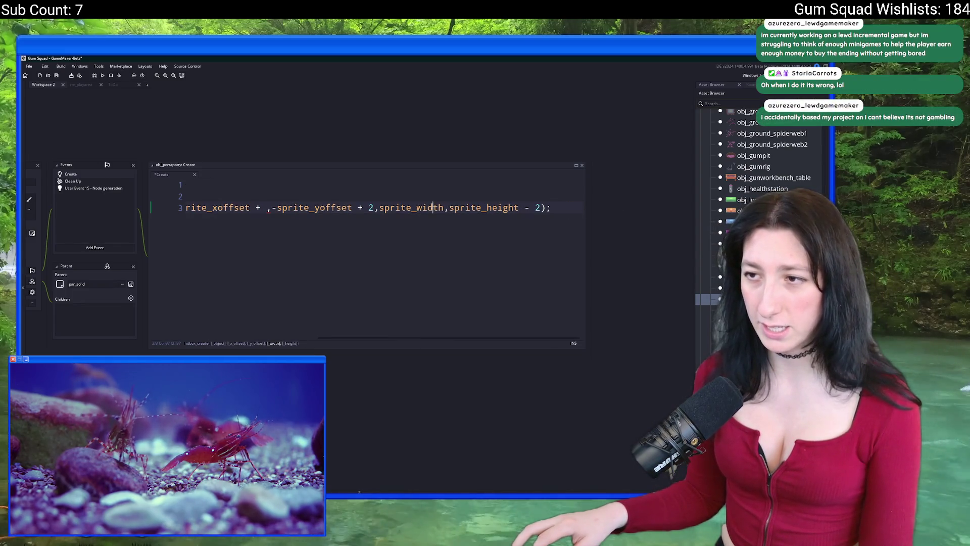
{"action": "double_click", "coordinate": [434, 208]}
{"action": "type", "text": "49"}
Add 5 to the hitbox x offset and save the project
{"action": "left_click", "coordinate": [327, 208]}
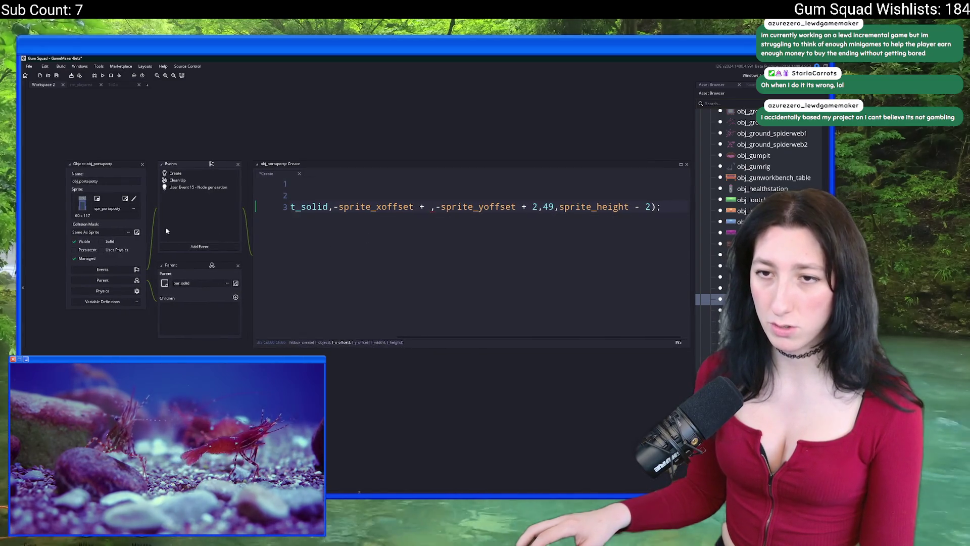
{"action": "scroll", "coordinate": [126, 198], "scroll_direction": "down", "scroll_amount": 1}
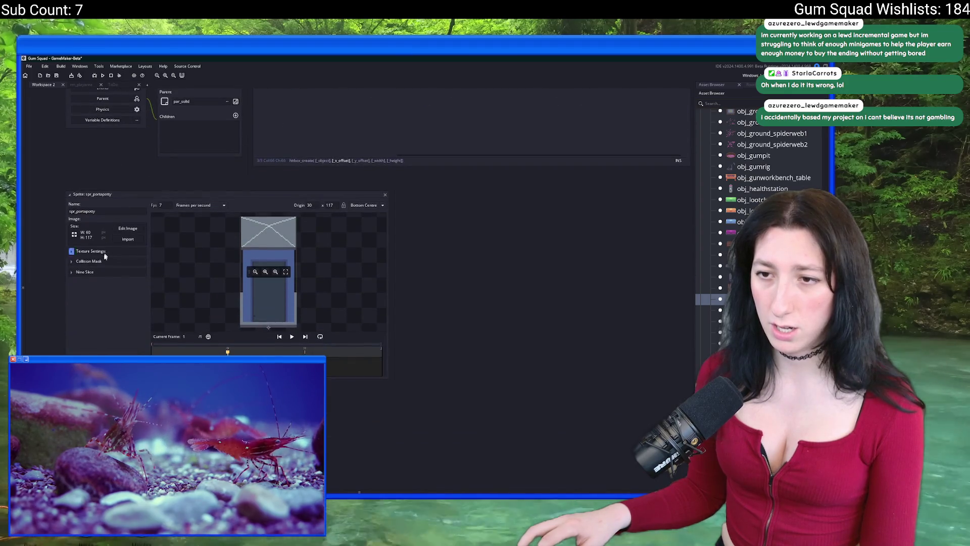
{"action": "left_click", "coordinate": [89, 261]}
{"action": "left_click", "coordinate": [384, 197]}
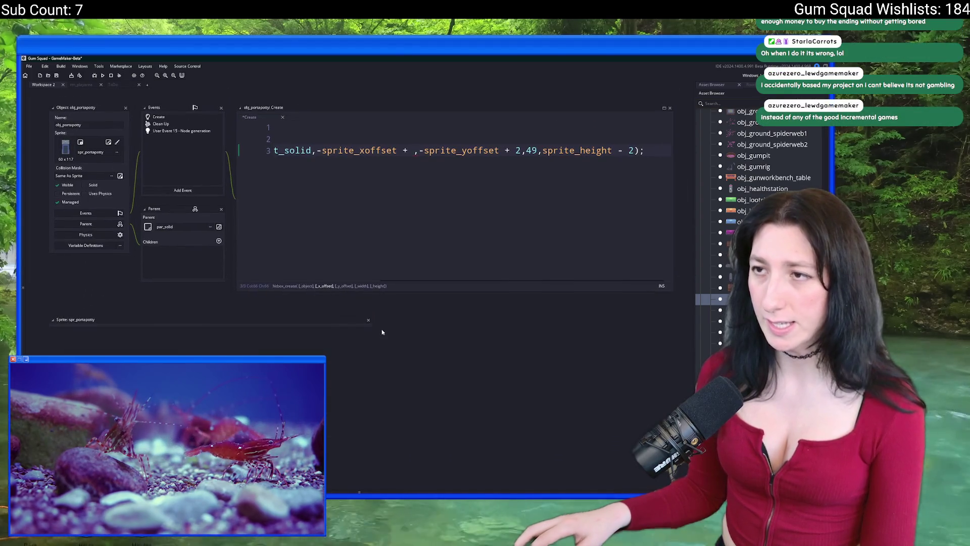
{"action": "type", "text": "5"}
{"action": "key", "text": "ctrl+s"}
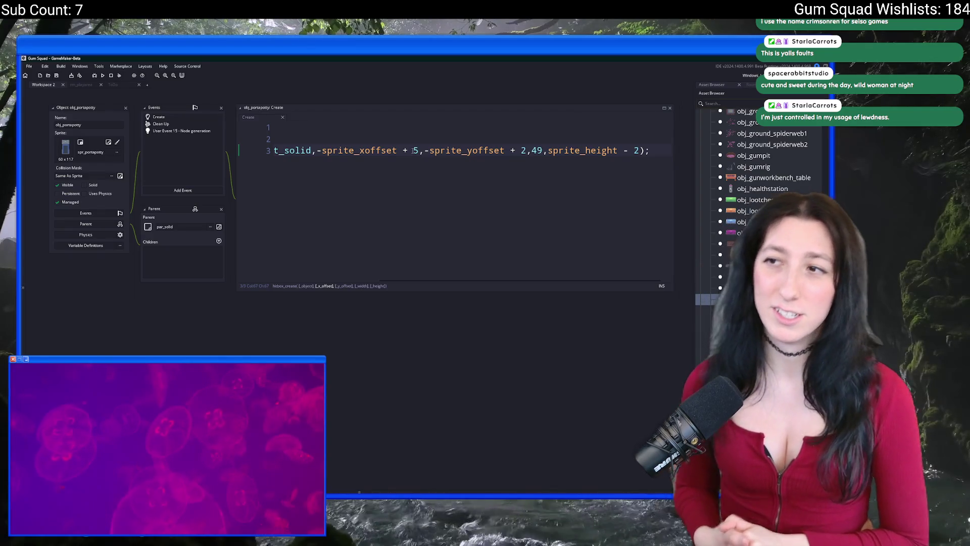
Open the rm_playarea room and show the object assets list
{"action": "left_click", "coordinate": [408, 140]}
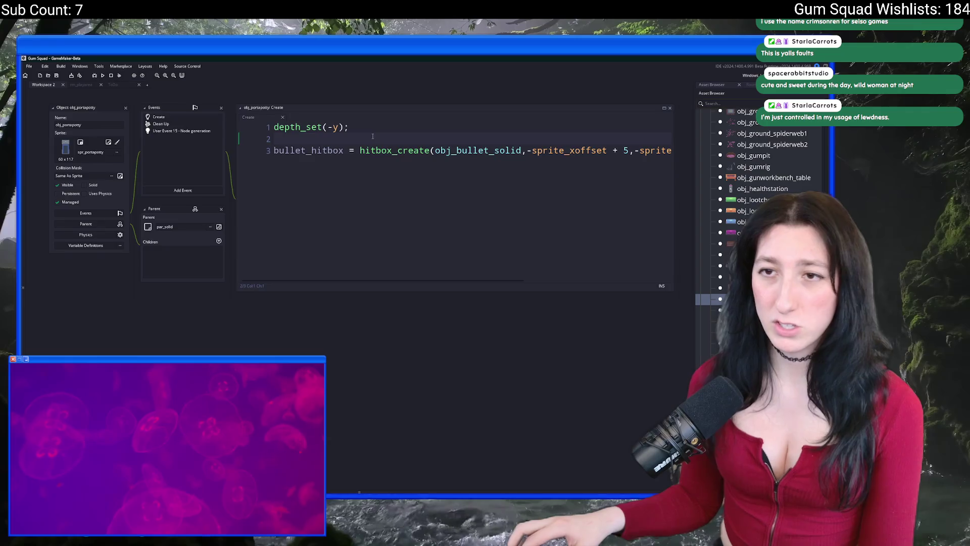
{"action": "left_click", "coordinate": [81, 84]}
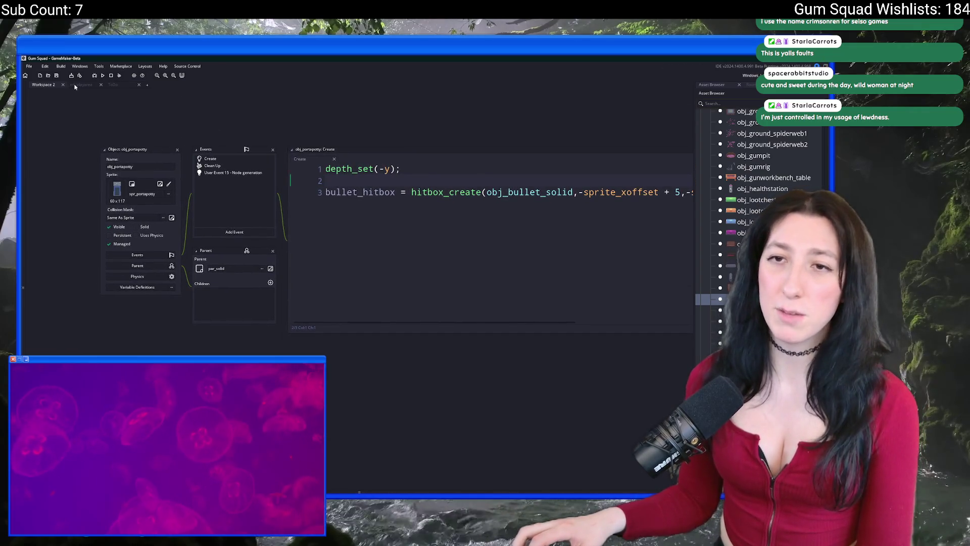
{"action": "left_click", "coordinate": [724, 85]}
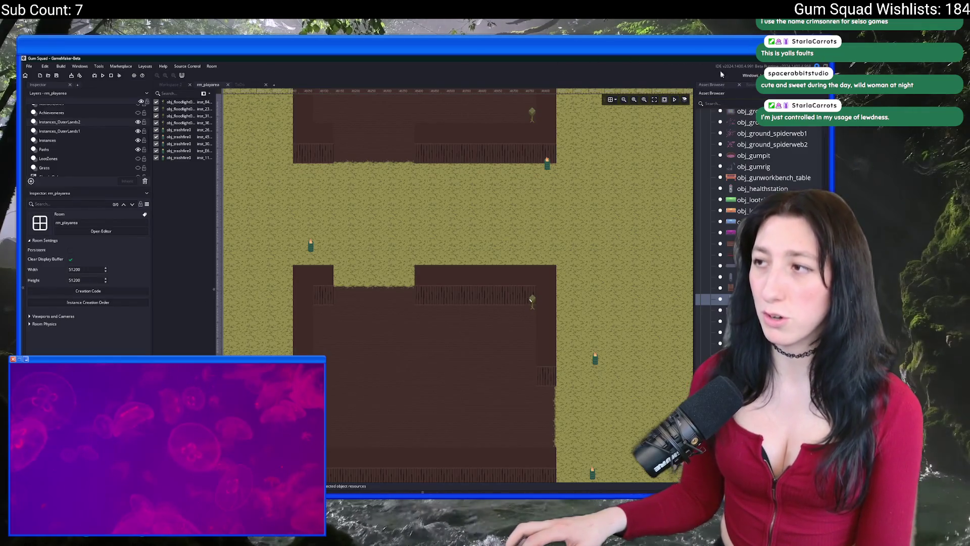
{"action": "mouse_move", "coordinate": [435, 120]}
{"action": "left_mouse_down"}
{"action": "mouse_move", "coordinate": [491, 156]}
{"action": "mouse_move", "coordinate": [505, 132]}
{"action": "mouse_move", "coordinate": [423, 170]}
{"action": "mouse_move", "coordinate": [443, 193]}
{"action": "left_mouse_up"}
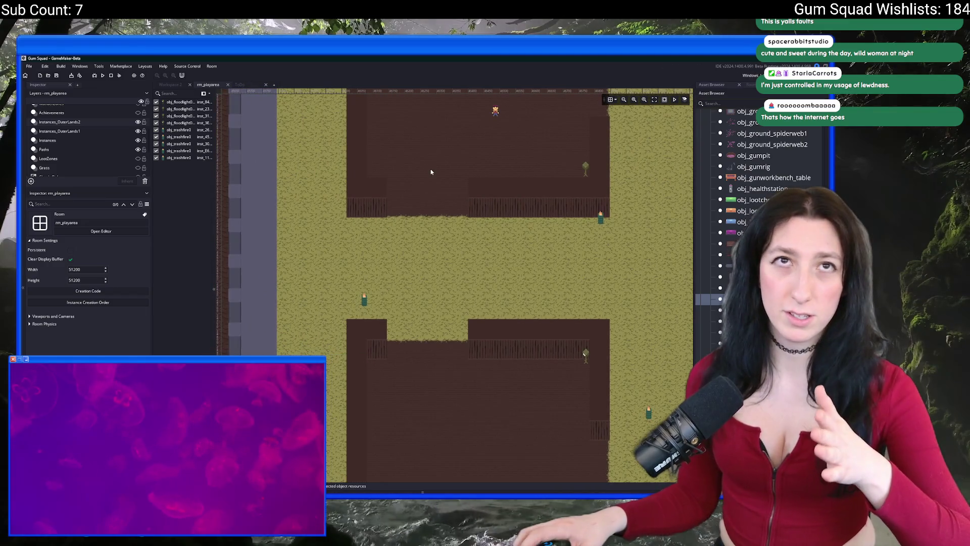
{"action": "left_click_drag", "start_coordinate": [444, 189], "coordinate": [453, 218]}
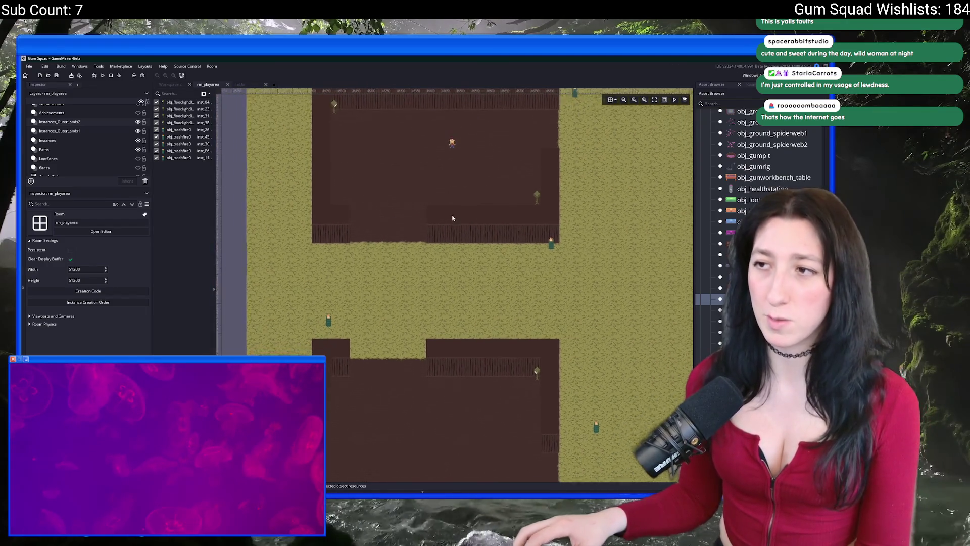
{"action": "scroll", "coordinate": [452, 218], "scroll_direction": "down", "scroll_amount": 1}
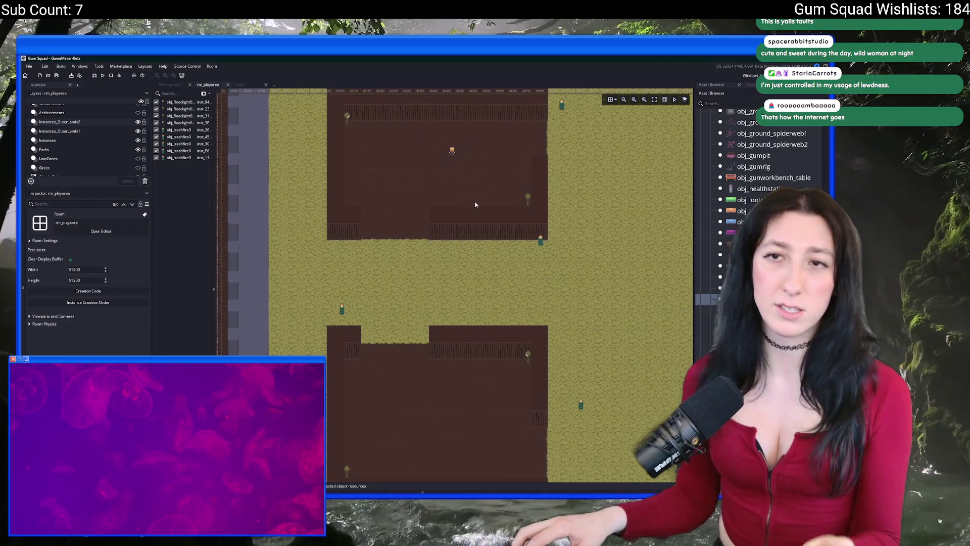
{"action": "mouse_move", "coordinate": [489, 162]}
{"action": "left_mouse_down"}
{"action": "mouse_move", "coordinate": [456, 188]}
{"action": "mouse_move", "coordinate": [343, 201]}
{"action": "left_mouse_up"}
Place two obj_portapotty instances side by side on the grass below the building
{"action": "left_click_drag", "start_coordinate": [397, 151], "coordinate": [458, 204]}
{"action": "scroll", "coordinate": [459, 205], "scroll_direction": "up", "scroll_amount": 1}
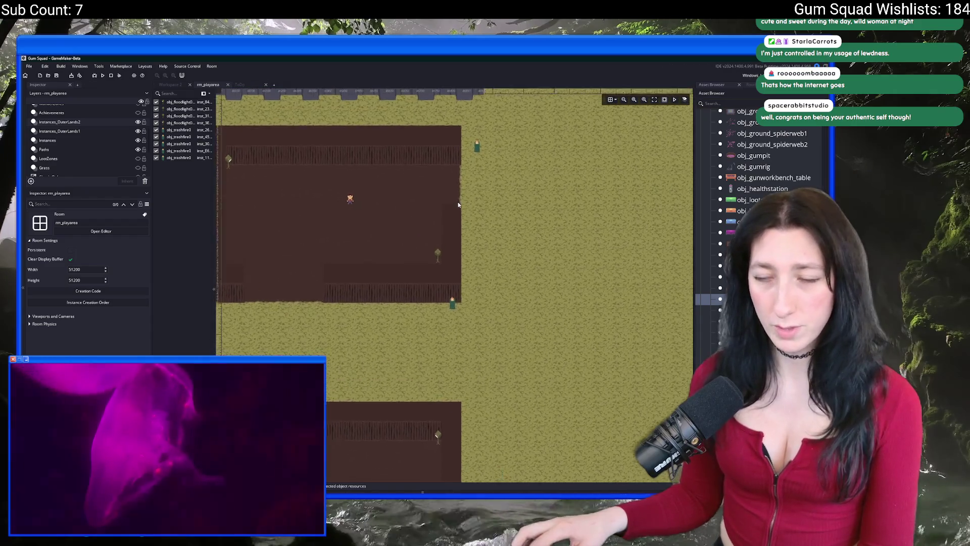
{"action": "scroll", "coordinate": [459, 205], "scroll_direction": "down", "scroll_amount": 2}
{"action": "left_click", "coordinate": [370, 293], "text": "alt"}
{"action": "scroll", "coordinate": [374, 296], "scroll_direction": "up", "scroll_amount": 2}
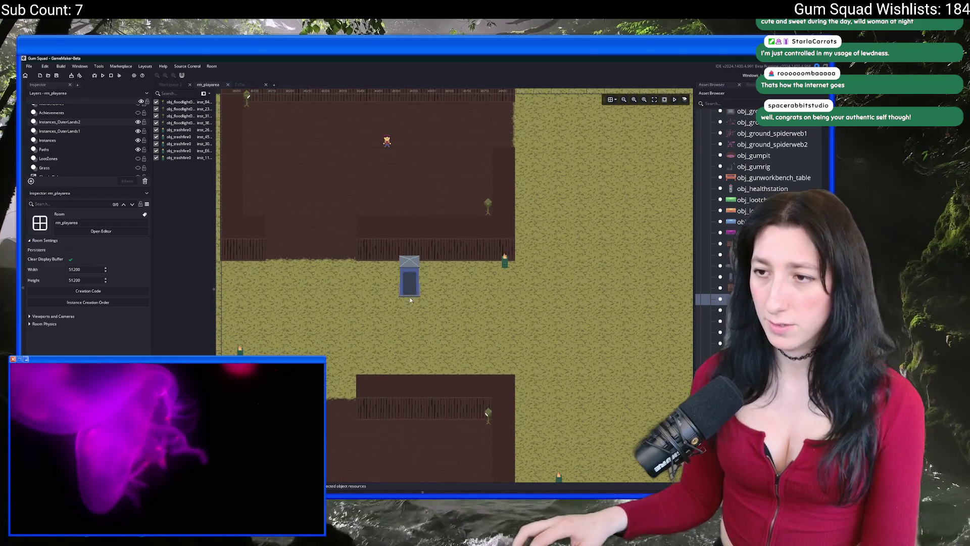
{"action": "left_click_drag", "start_coordinate": [409, 297], "coordinate": [519, 334]}
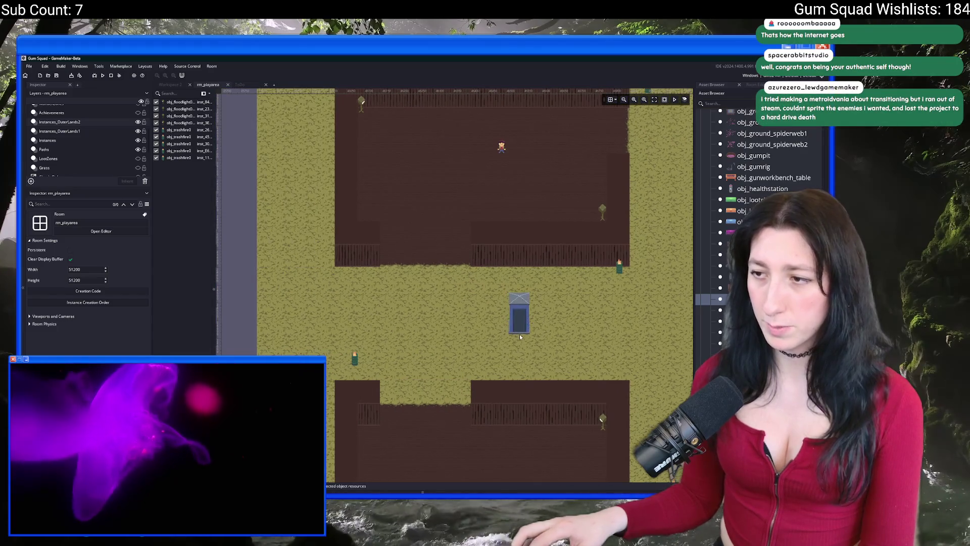
{"action": "left_click", "coordinate": [520, 338], "text": "alt"}
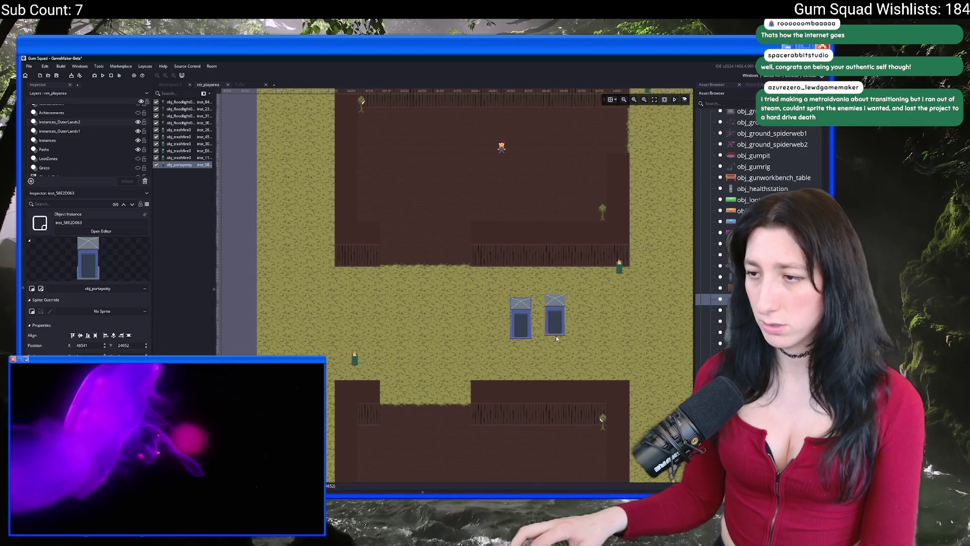
{"action": "left_click", "coordinate": [575, 341], "text": "alt"}
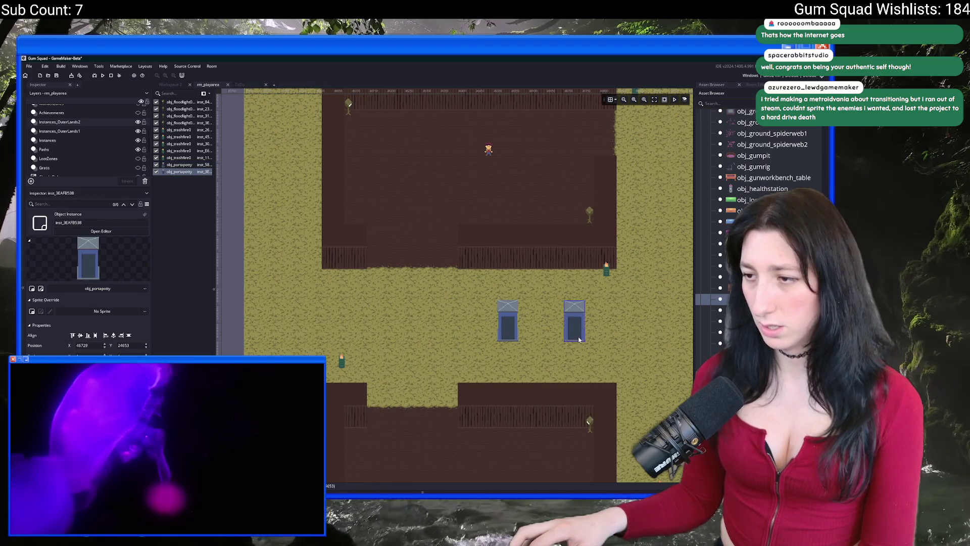
{"action": "left_click_drag", "start_coordinate": [552, 331], "coordinate": [453, 338]}
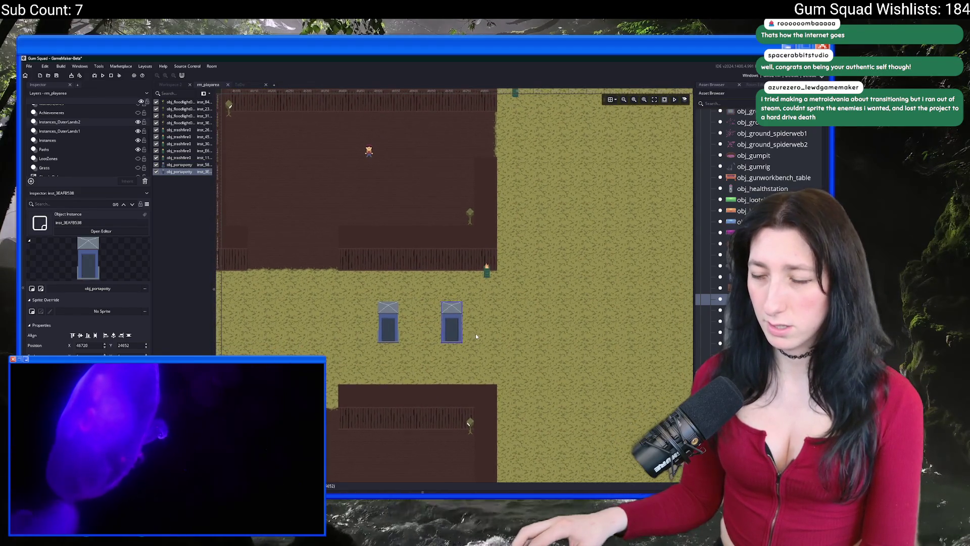
{"action": "left_click", "coordinate": [453, 323]}
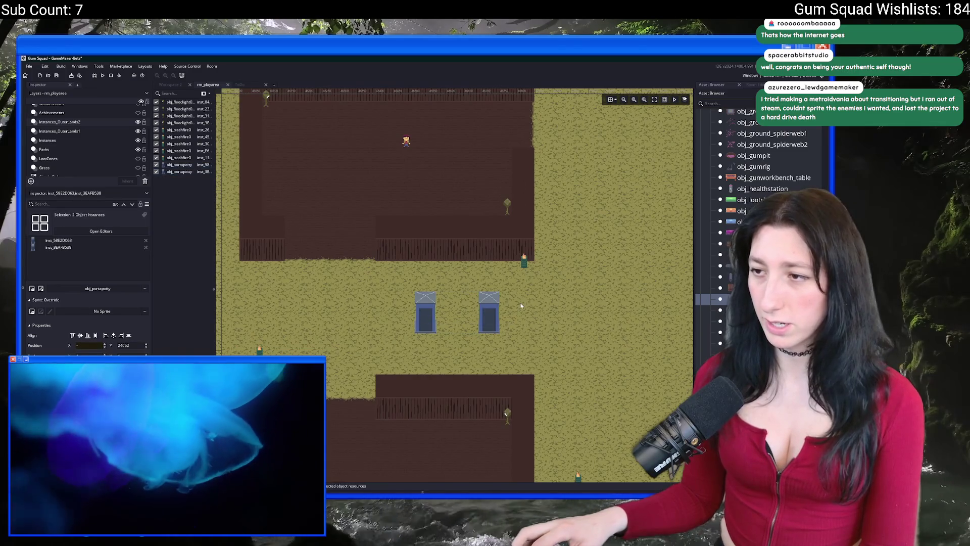
Drag obj_radiotower0 into the open yard and deselect it
{"action": "left_click", "coordinate": [723, 320]}
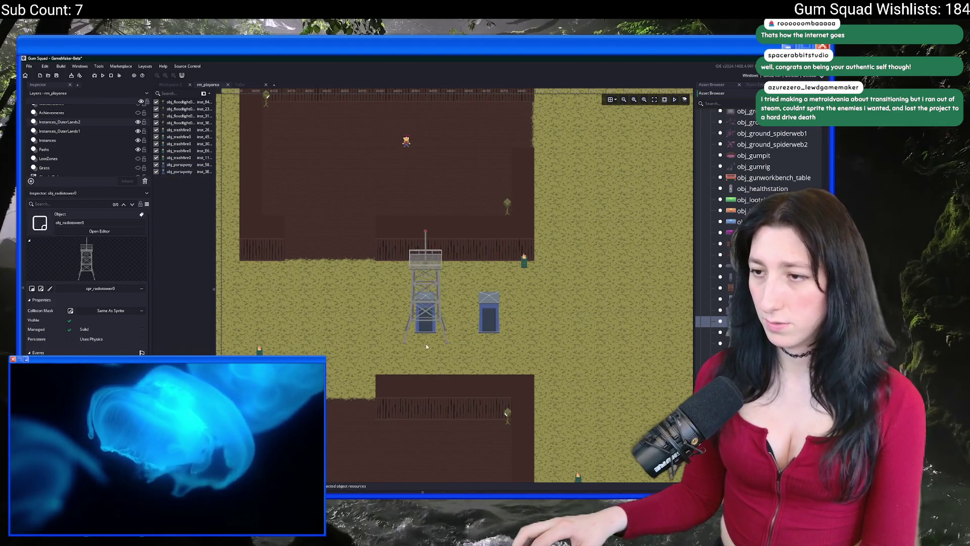
{"action": "scroll", "coordinate": [427, 273], "scroll_direction": "down", "scroll_amount": 2}
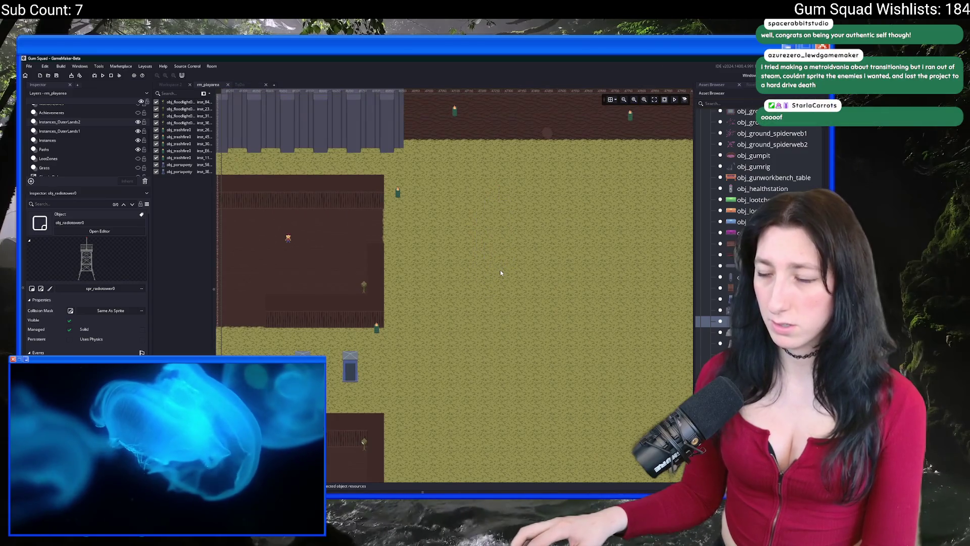
{"action": "scroll", "coordinate": [500, 270], "scroll_direction": "down", "scroll_amount": 3}
{"action": "mouse_move", "coordinate": [499, 211]}
{"action": "left_mouse_down"}
{"action": "mouse_move", "coordinate": [625, 188]}
{"action": "mouse_move", "coordinate": [617, 189]}
{"action": "left_mouse_up"}
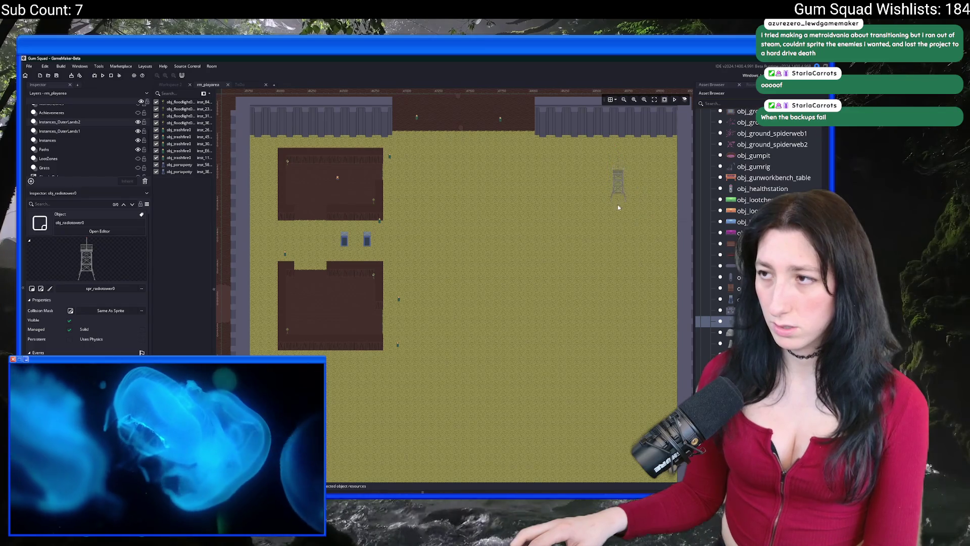
{"action": "left_click", "coordinate": [502, 204]}
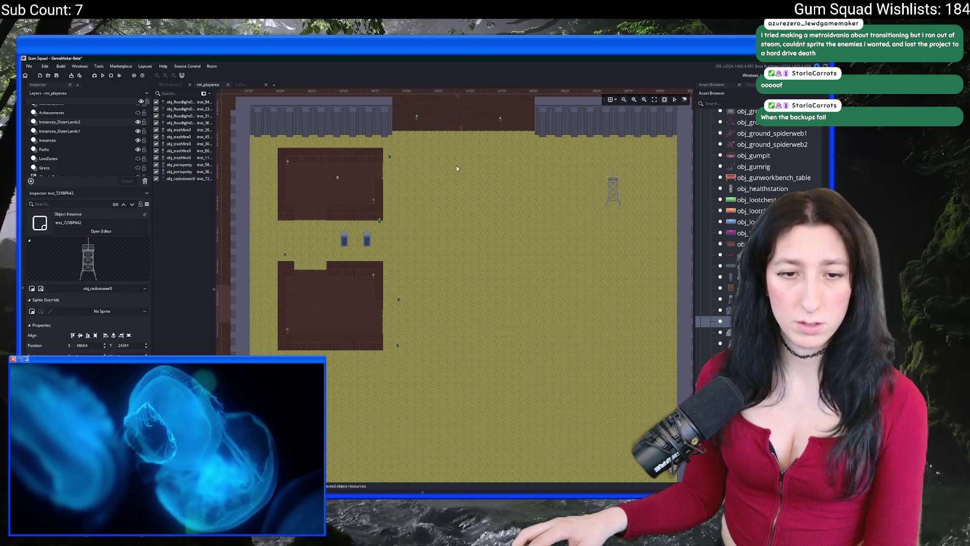
{"action": "left_click_drag", "start_coordinate": [457, 166], "coordinate": [508, 204]}
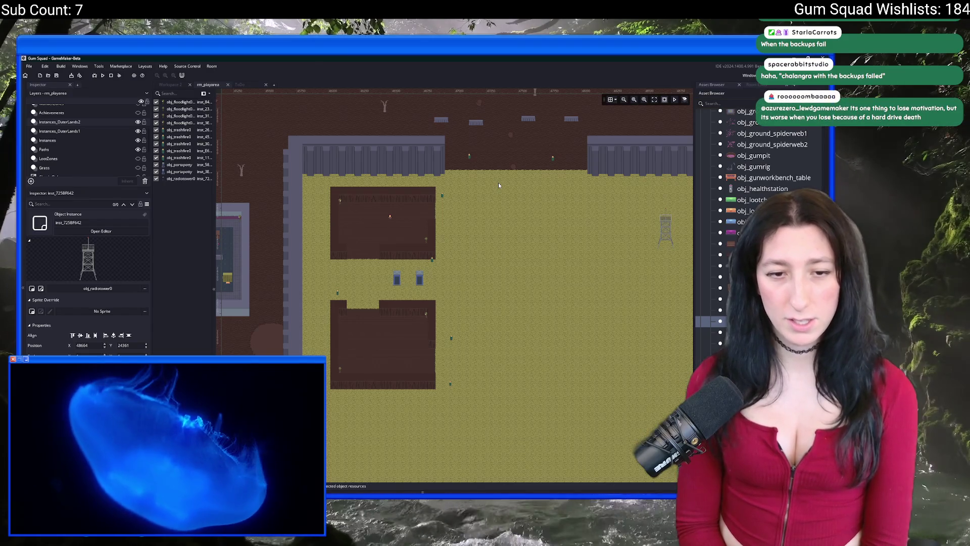
{"action": "scroll", "coordinate": [544, 175], "scroll_direction": "right", "scroll_amount": 5}
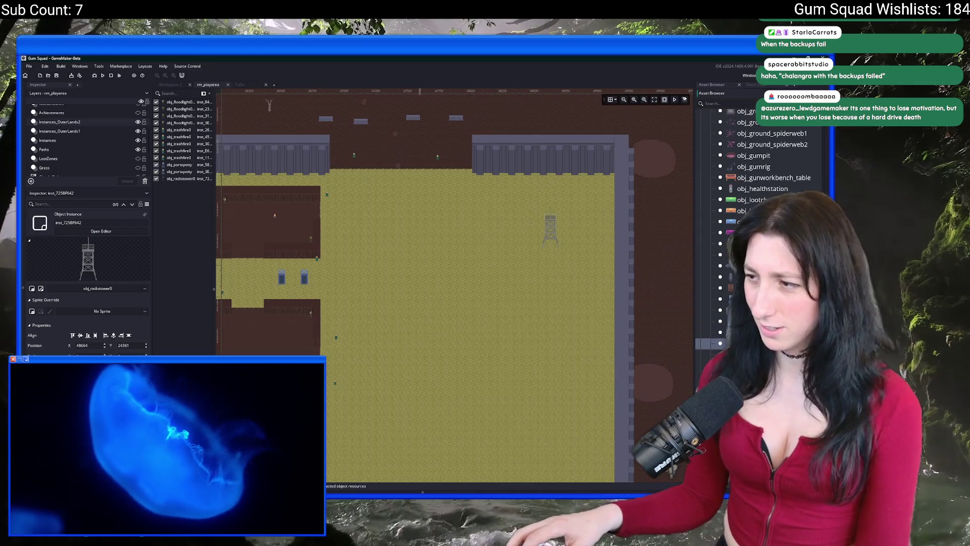
{"action": "key", "text": "Down"}
{"action": "scroll", "coordinate": [500, 206], "scroll_direction": "up", "scroll_amount": 2}
{"action": "left_click", "coordinate": [501, 205], "text": "alt"}
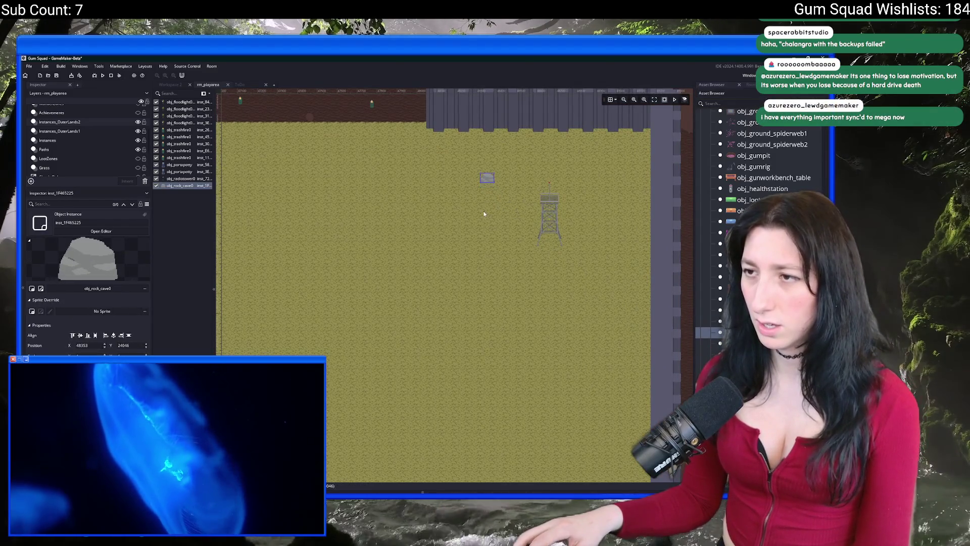
{"action": "scroll", "coordinate": [489, 184], "scroll_direction": "up", "scroll_amount": 1}
{"action": "scroll", "coordinate": [490, 184], "scroll_direction": "up", "scroll_amount": 2}
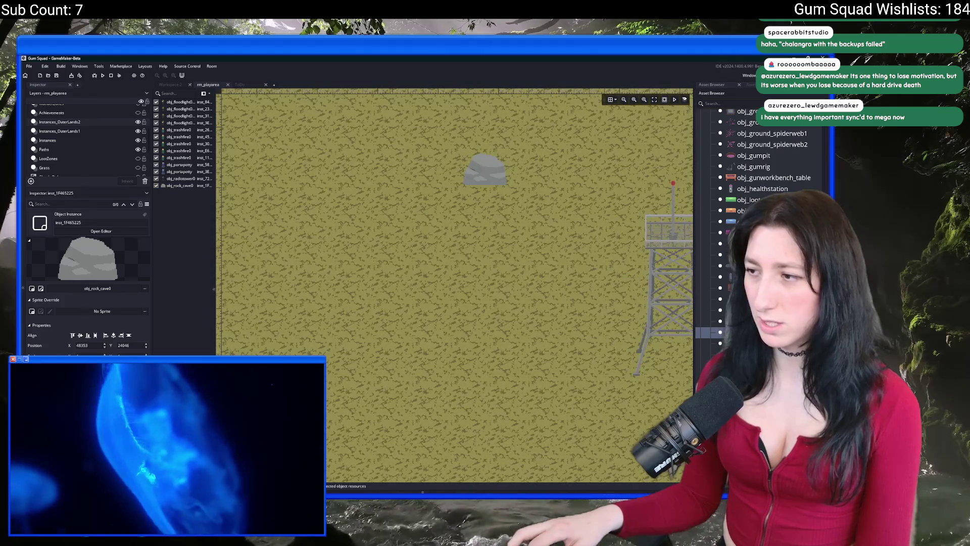
{"action": "key", "text": "Down"}
{"action": "scroll", "coordinate": [548, 324], "scroll_direction": "down", "scroll_amount": 1}
{"action": "scroll", "coordinate": [549, 324], "scroll_direction": "down", "scroll_amount": 5}
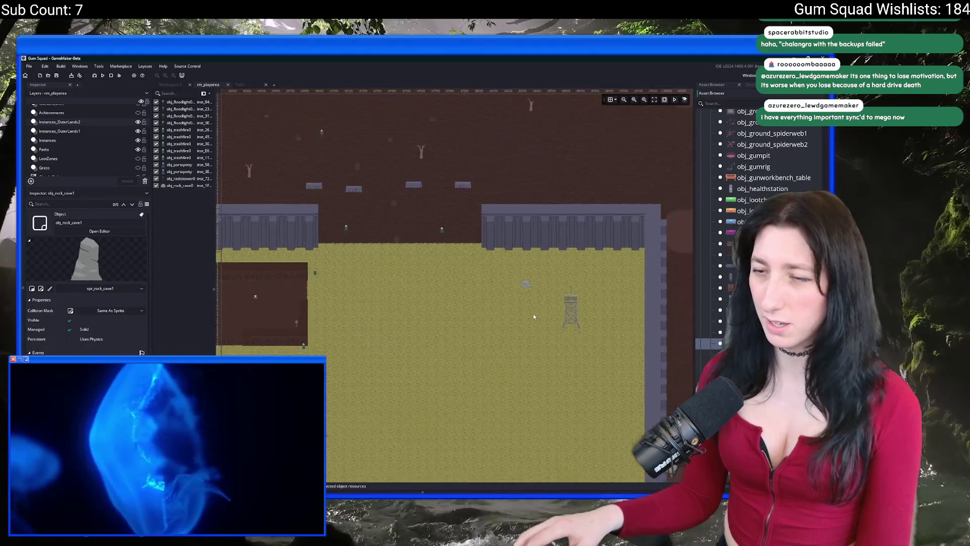
{"action": "scroll", "coordinate": [529, 298], "scroll_direction": "left", "scroll_amount": 6}
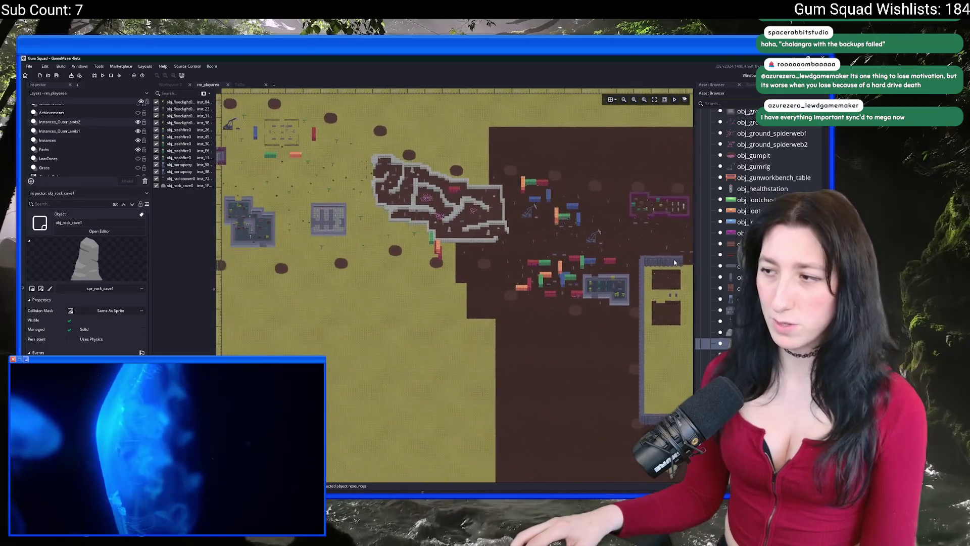
{"action": "scroll", "coordinate": [489, 254], "scroll_direction": "up", "scroll_amount": 2}
{"action": "scroll", "coordinate": [490, 254], "scroll_direction": "down", "scroll_amount": 2}
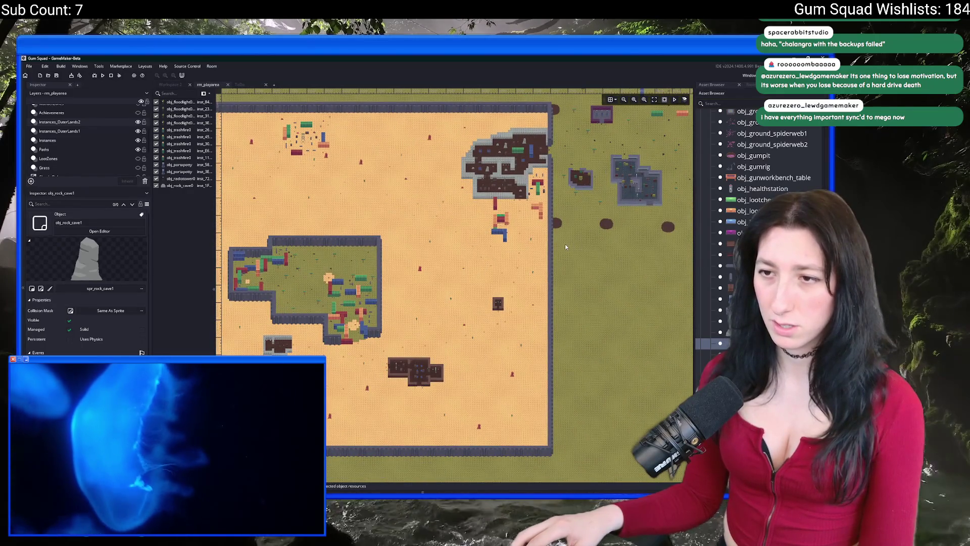
{"action": "scroll", "coordinate": [504, 243], "scroll_direction": "up", "scroll_amount": 2}
{"action": "scroll", "coordinate": [504, 243], "scroll_direction": "right", "scroll_amount": 4}
{"action": "scroll", "coordinate": [504, 243], "scroll_direction": "right", "scroll_amount": 4}
{"action": "scroll", "coordinate": [654, 262], "scroll_direction": "up", "scroll_amount": 5}
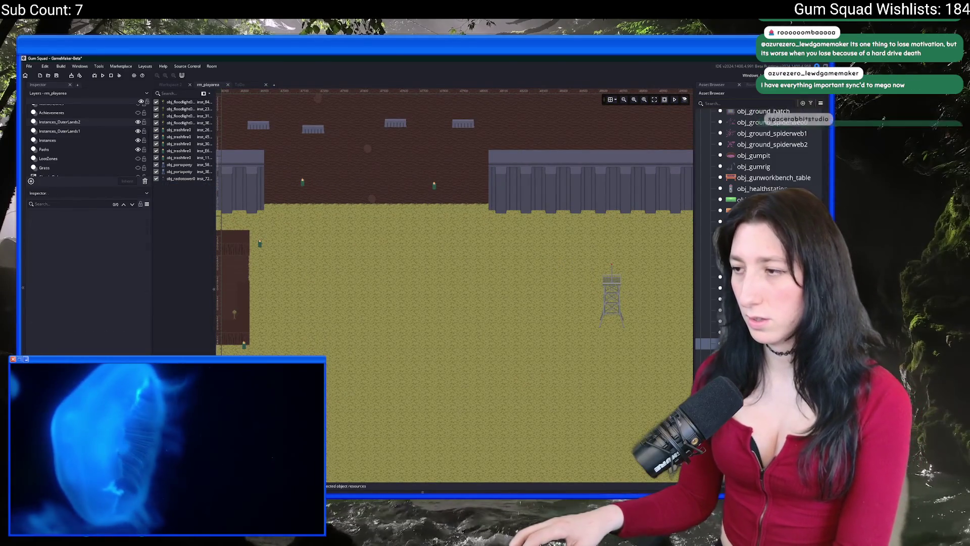
{"action": "left_click", "coordinate": [475, 289]}
{"action": "key", "text": "Delete"}
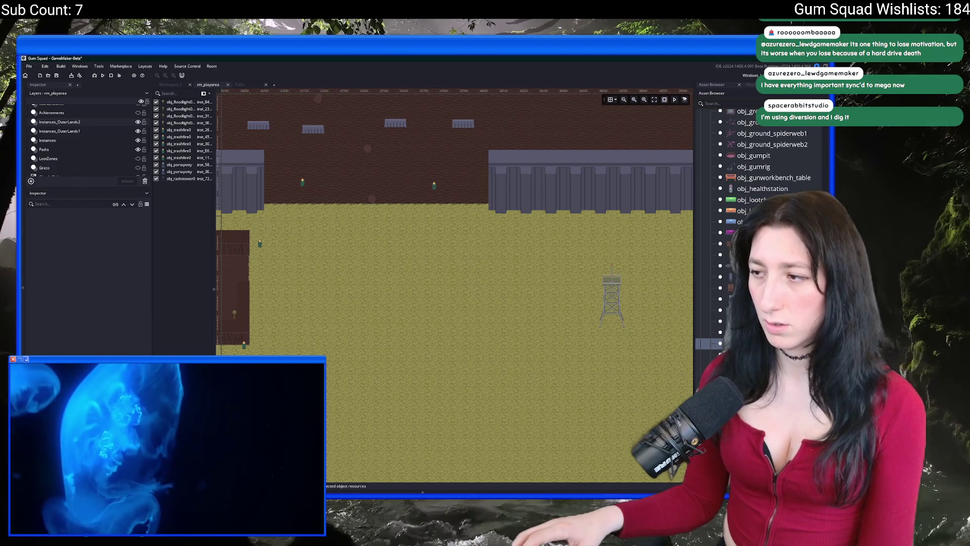
{"action": "key", "text": "ctrl+Tab"}
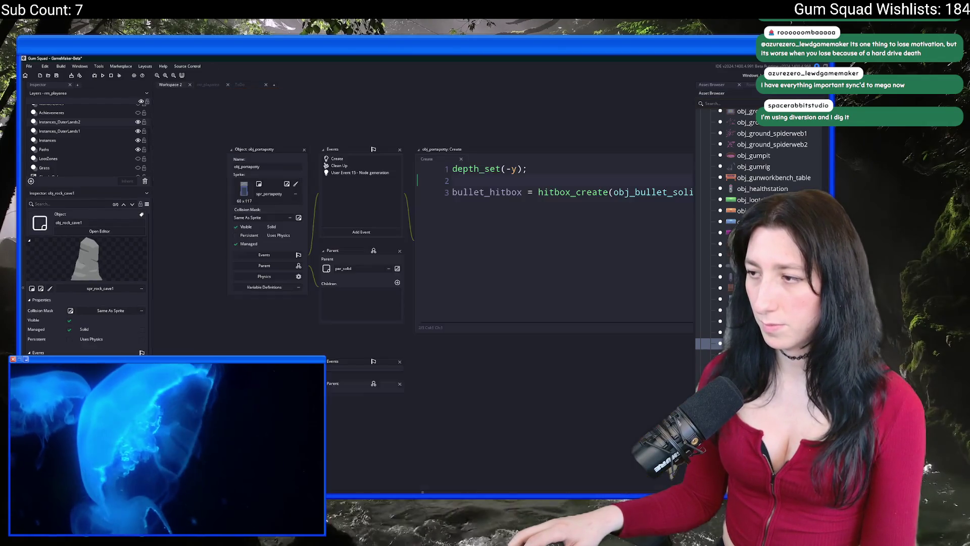
{"action": "scroll", "coordinate": [332, 240], "scroll_direction": "down", "scroll_amount": 6}
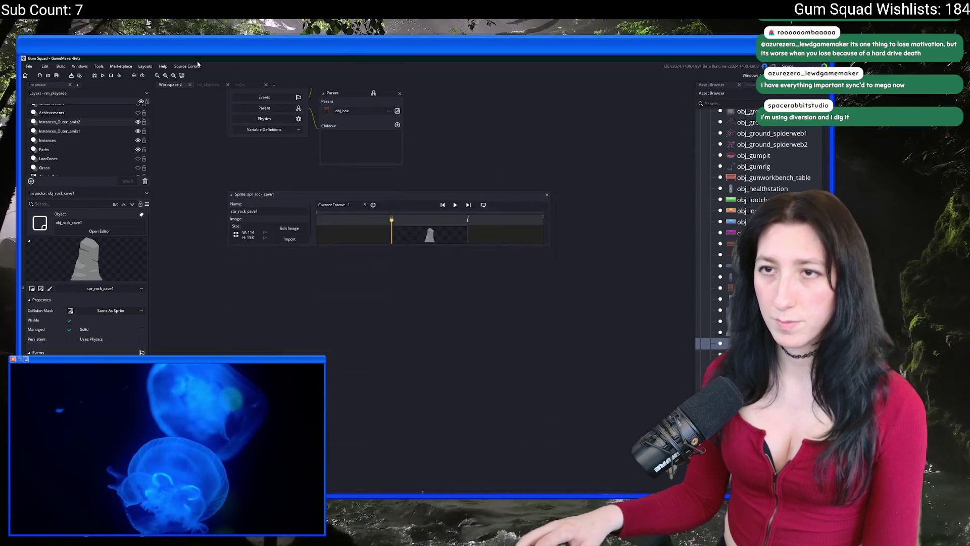
{"action": "left_click", "coordinate": [214, 85]}
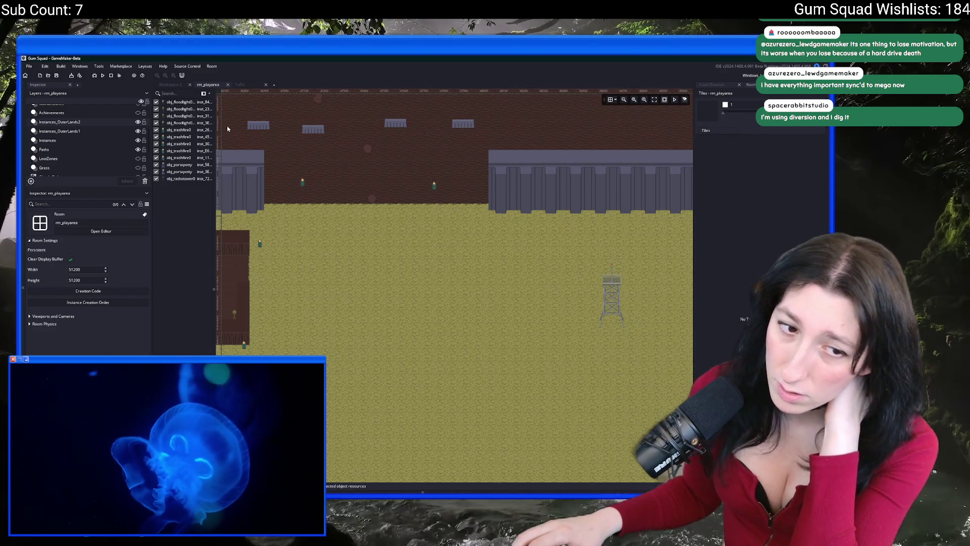
Bring up the project objects list and try placing a dirt rock above the radio tower
{"action": "scroll", "coordinate": [227, 129], "scroll_direction": "up", "scroll_amount": 1}
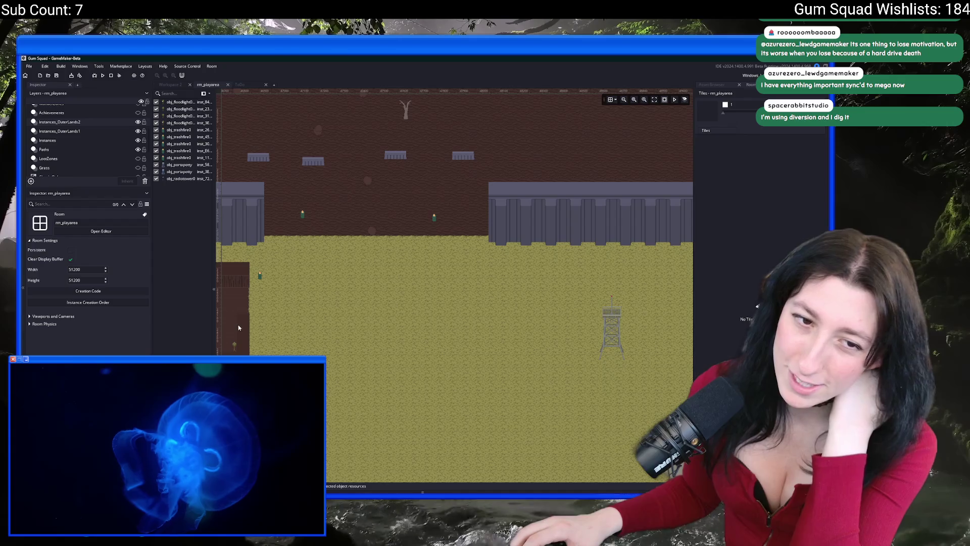
{"action": "scroll", "coordinate": [407, 321], "scroll_direction": "down", "scroll_amount": 3}
{"action": "left_click", "coordinate": [727, 86]}
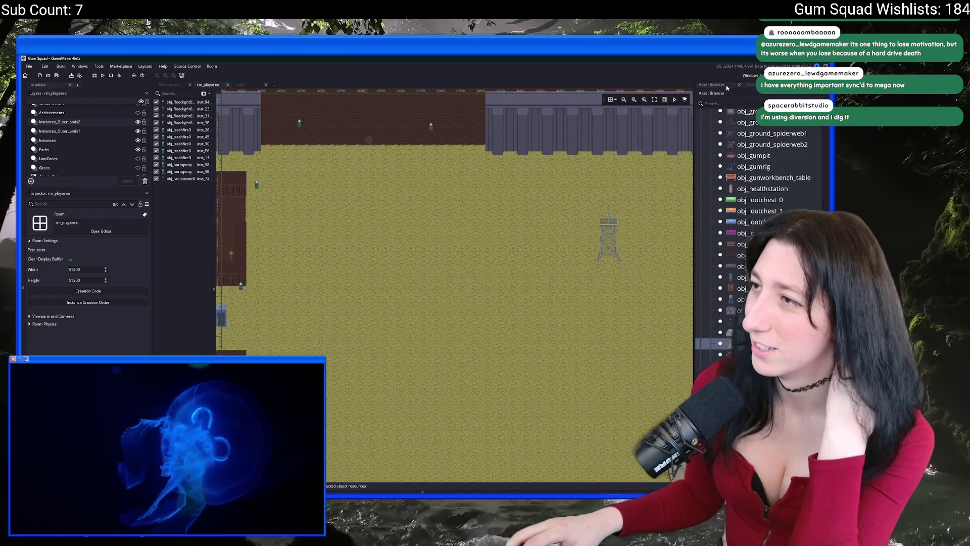
{"action": "scroll", "coordinate": [583, 179], "scroll_direction": "right", "scroll_amount": 3}
{"action": "scroll", "coordinate": [584, 179], "scroll_direction": "down", "scroll_amount": 2}
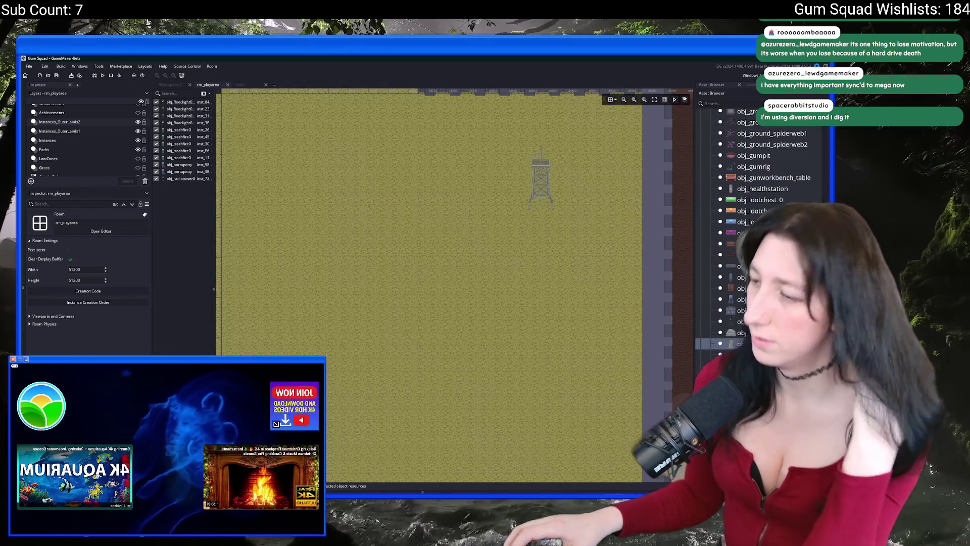
{"action": "scroll", "coordinate": [768, 227], "scroll_direction": "down", "scroll_amount": 3}
{"action": "scroll", "coordinate": [758, 203], "scroll_direction": "down", "scroll_amount": 1}
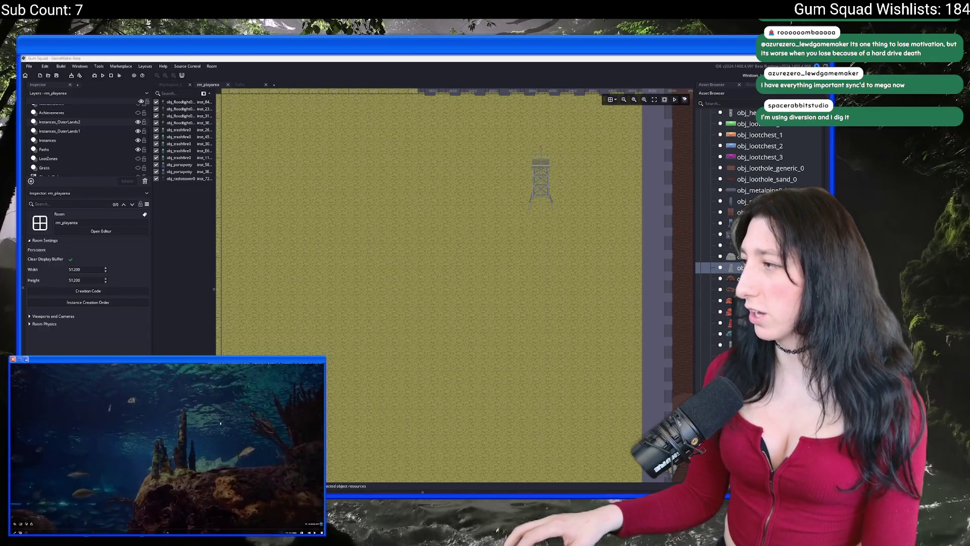
{"action": "left_click", "coordinate": [515, 257]}
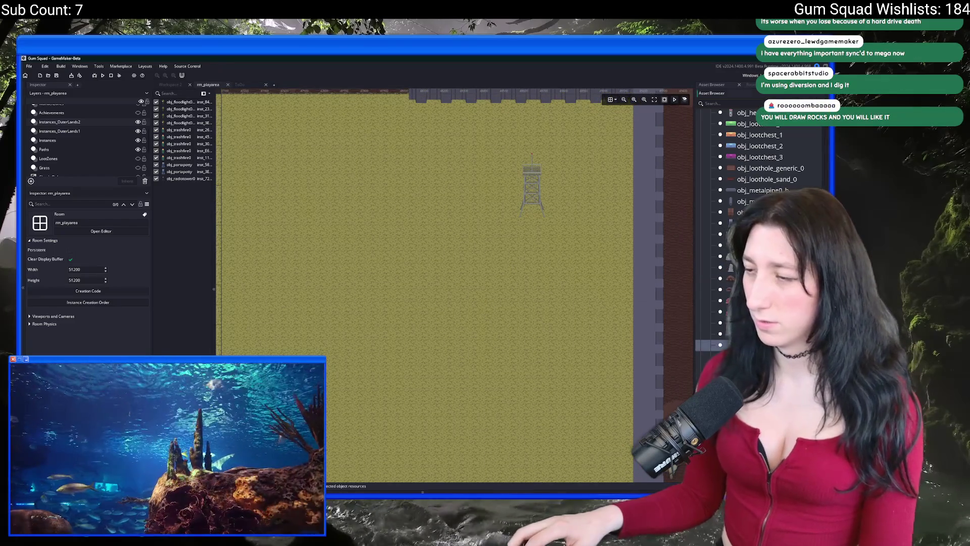
{"action": "left_click_drag", "start_coordinate": [728, 289], "coordinate": [518, 151]}
{"action": "left_click_drag", "start_coordinate": [463, 165], "coordinate": [491, 183]}
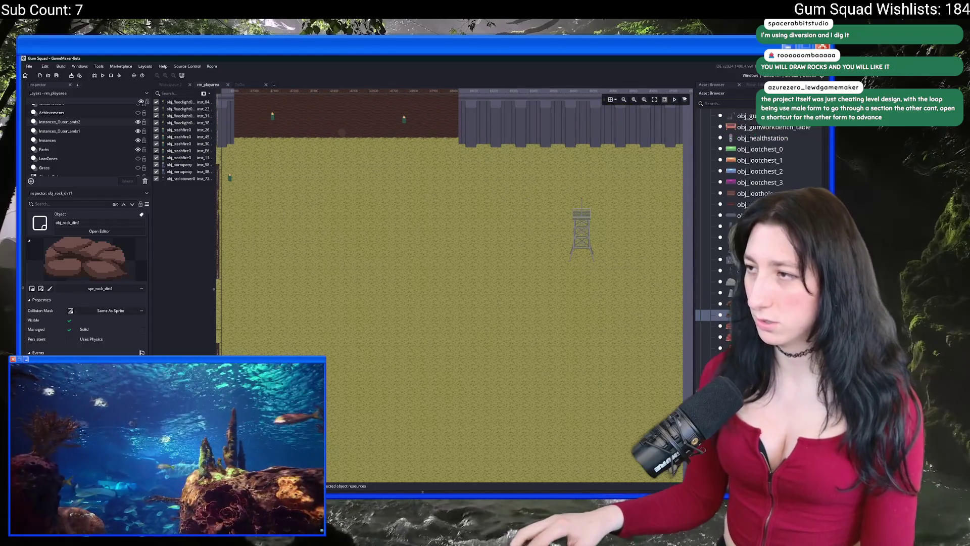
Place two floodlights, one below the yard's north wall and one southeast of the tower
{"action": "scroll", "coordinate": [768, 202], "scroll_direction": "up", "scroll_amount": 5}
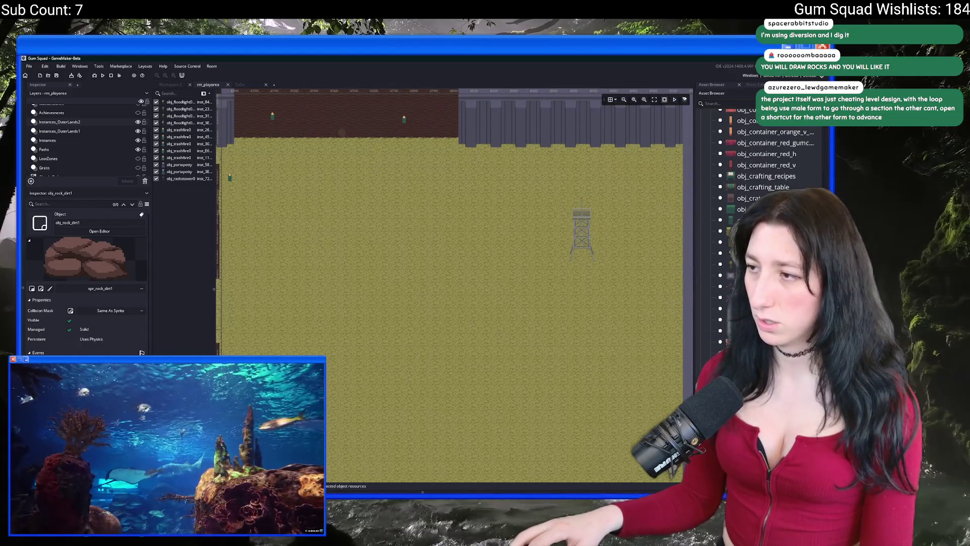
{"action": "scroll", "coordinate": [766, 168], "scroll_direction": "up", "scroll_amount": 1}
{"action": "mouse_move", "coordinate": [739, 266]}
{"action": "left_mouse_down"}
{"action": "mouse_move", "coordinate": [495, 205]}
{"action": "mouse_move", "coordinate": [516, 214]}
{"action": "left_mouse_up"}
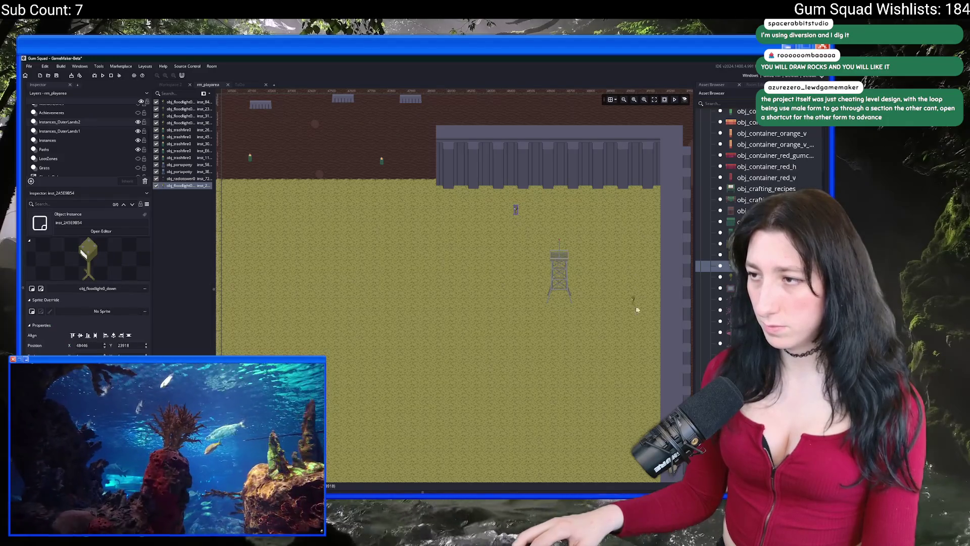
{"action": "left_click", "coordinate": [623, 321], "text": "alt"}
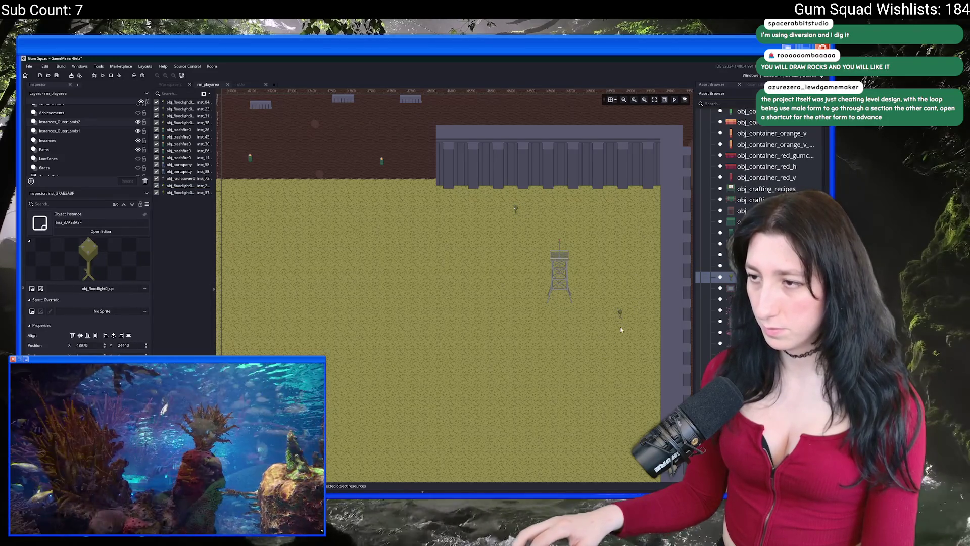
{"action": "scroll", "coordinate": [615, 313], "scroll_direction": "down", "scroll_amount": 1}
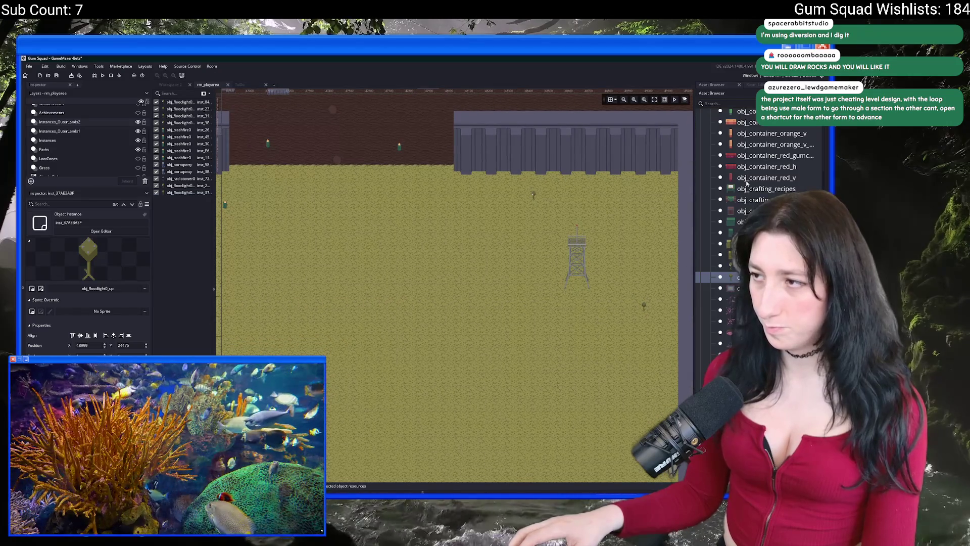
{"action": "scroll", "coordinate": [747, 183], "scroll_direction": "up", "scroll_amount": 1}
{"action": "scroll", "coordinate": [747, 183], "scroll_direction": "up", "scroll_amount": 1}
Add orange and green Gum Corp containers by the wall, delete the red one, and drop a crate near the tower
{"action": "mouse_move", "coordinate": [748, 205]}
{"action": "left_mouse_down"}
{"action": "mouse_move", "coordinate": [496, 259]}
{"action": "mouse_move", "coordinate": [604, 227]}
{"action": "mouse_move", "coordinate": [644, 198]}
{"action": "left_mouse_up"}
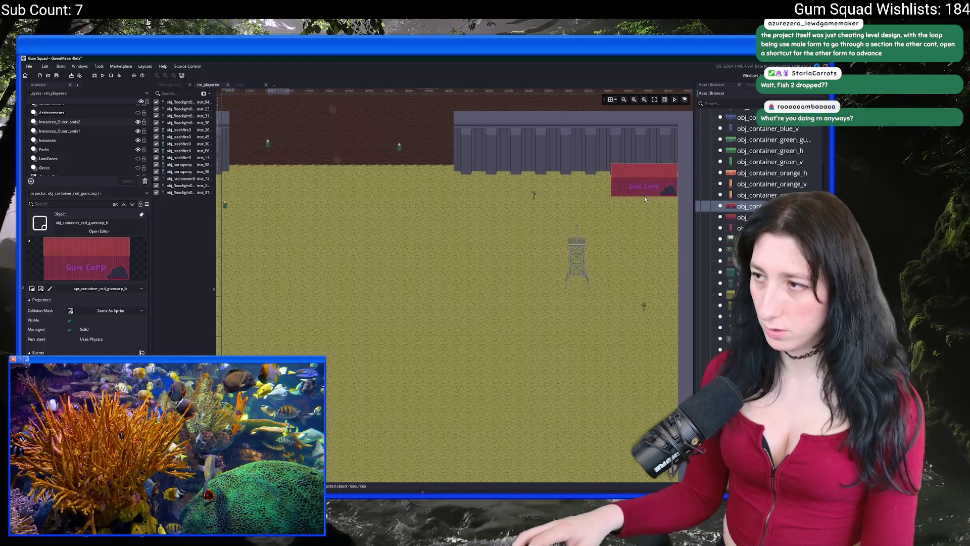
{"action": "mouse_move", "coordinate": [772, 173]}
{"action": "left_mouse_down"}
{"action": "mouse_move", "coordinate": [566, 221]}
{"action": "mouse_move", "coordinate": [690, 211]}
{"action": "left_mouse_up"}
{"action": "left_click", "coordinate": [773, 161]}
{"action": "mouse_move", "coordinate": [734, 143]}
{"action": "left_mouse_down"}
{"action": "mouse_move", "coordinate": [615, 179]}
{"action": "mouse_move", "coordinate": [600, 209]}
{"action": "mouse_move", "coordinate": [644, 187]}
{"action": "left_mouse_up"}
{"action": "key", "text": "Delete"}
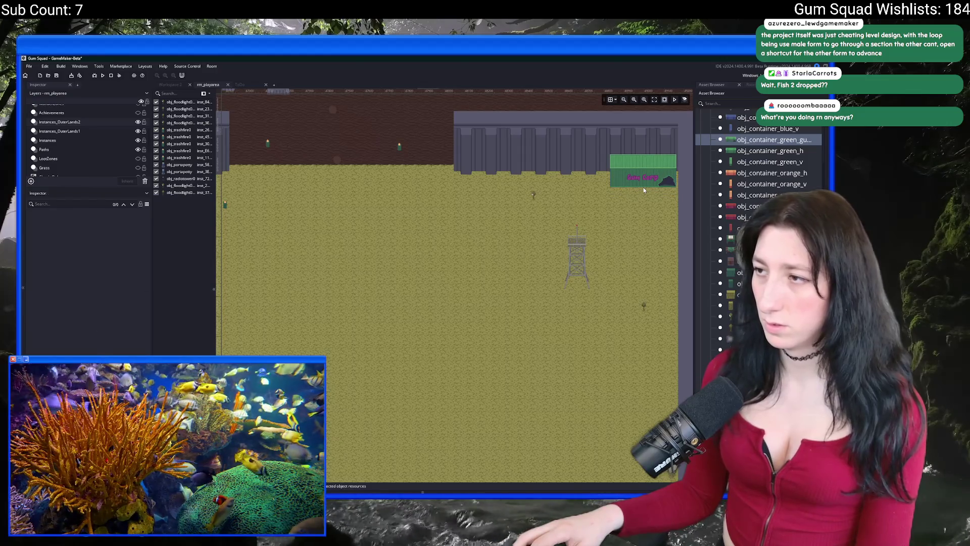
{"action": "left_click", "coordinate": [644, 191]}
{"action": "left_click", "coordinate": [733, 260]}
{"action": "mouse_move", "coordinate": [733, 260]}
{"action": "left_mouse_down"}
{"action": "mouse_move", "coordinate": [448, 267]}
{"action": "mouse_move", "coordinate": [510, 256]}
{"action": "mouse_move", "coordinate": [557, 288]}
{"action": "left_mouse_up"}
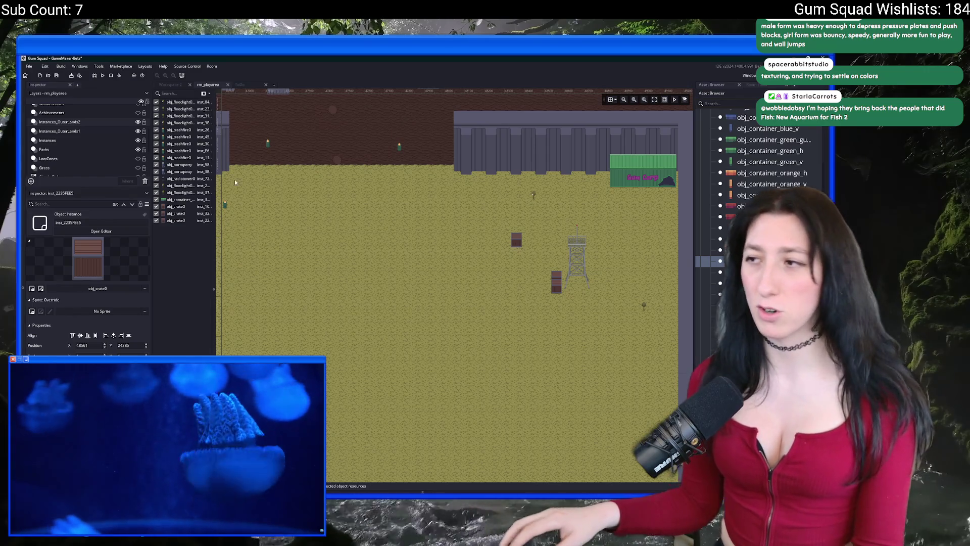
Nudge the middle obj_crate0 into line with the stack beside the radio tower
{"action": "scroll", "coordinate": [441, 306], "scroll_direction": "up", "scroll_amount": 3}
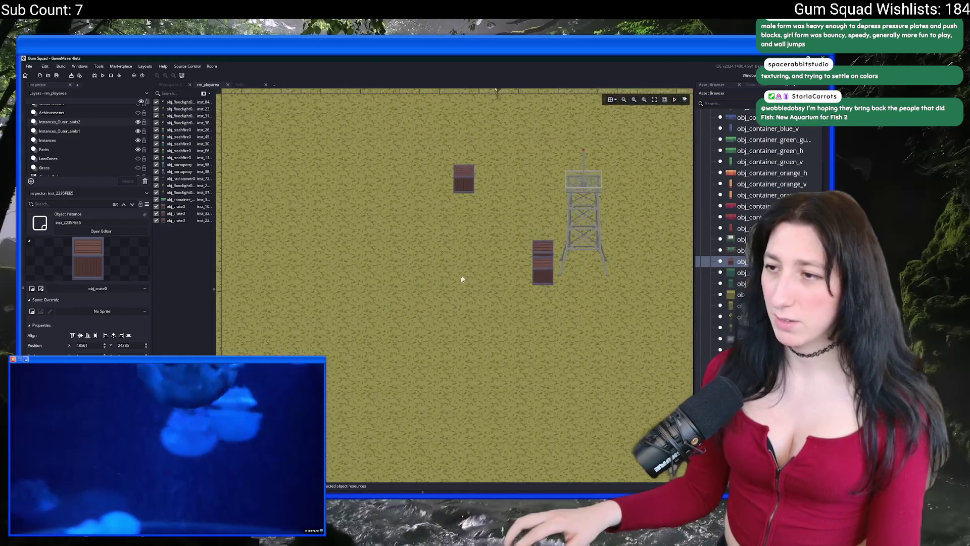
{"action": "scroll", "coordinate": [462, 279], "scroll_direction": "up", "scroll_amount": 5}
{"action": "left_click_drag", "start_coordinate": [536, 296], "coordinate": [537, 282]}
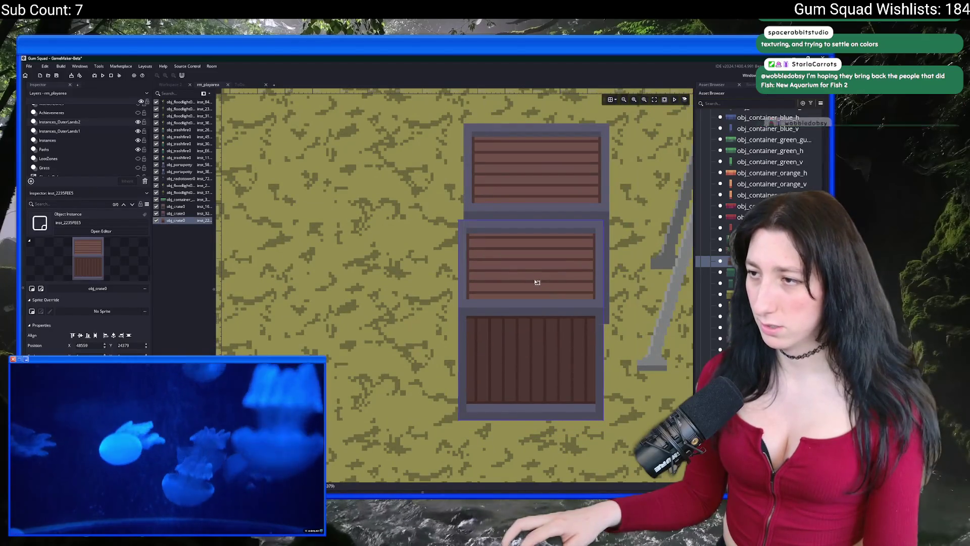
{"action": "scroll", "coordinate": [620, 221], "scroll_direction": "down", "scroll_amount": 5}
{"action": "left_click", "coordinate": [623, 223]}
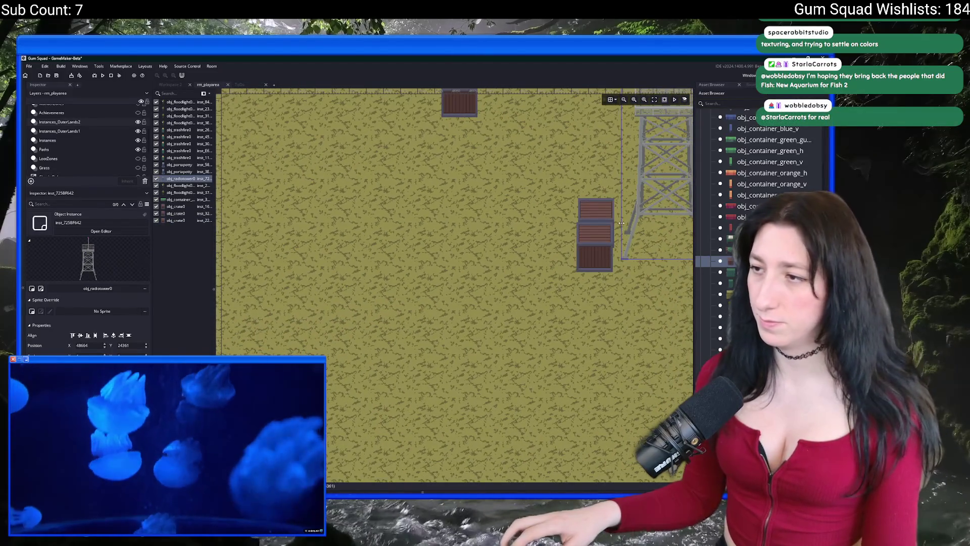
{"action": "left_click_drag", "start_coordinate": [616, 217], "coordinate": [524, 239]}
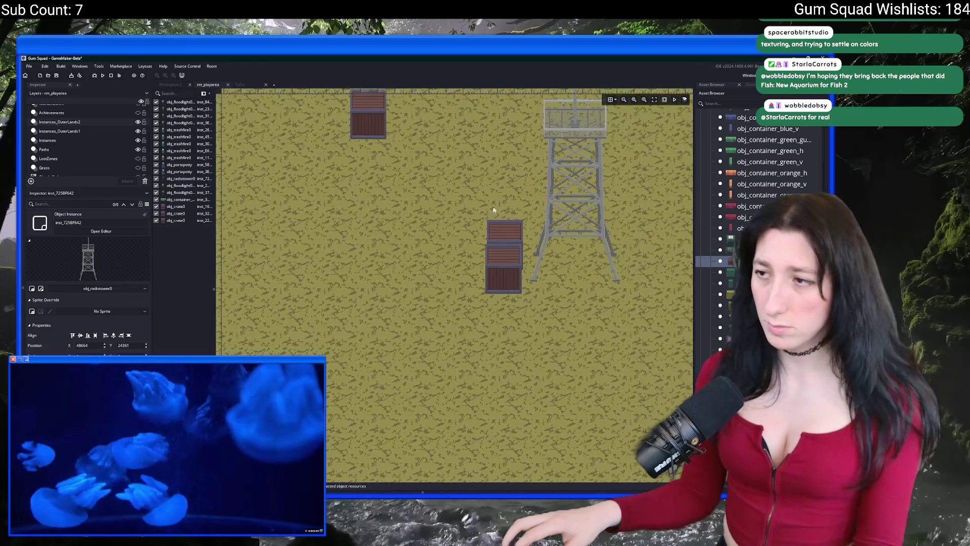
{"action": "left_click_drag", "start_coordinate": [480, 214], "coordinate": [517, 281]}
{"action": "scroll", "coordinate": [516, 281], "scroll_direction": "up", "scroll_amount": 3}
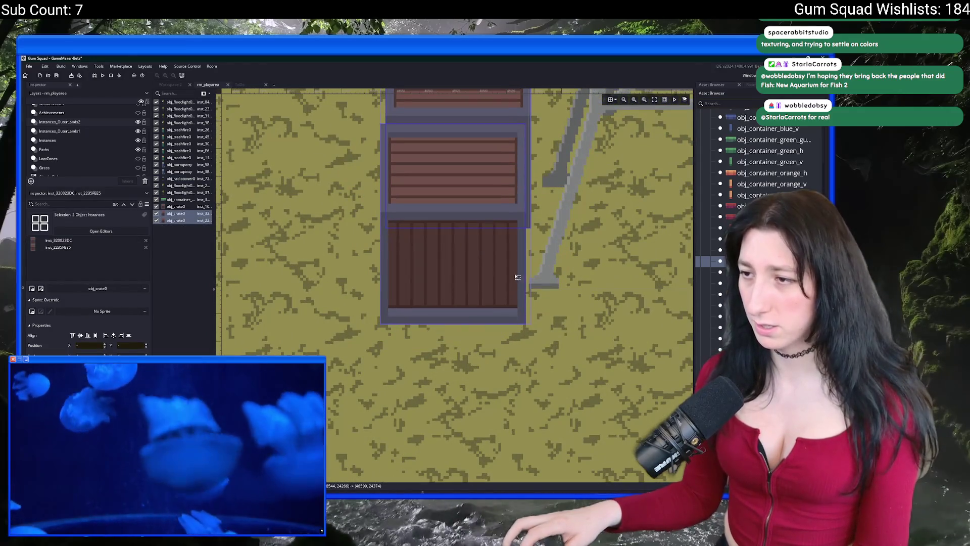
{"action": "left_click", "coordinate": [550, 354]}
{"action": "scroll", "coordinate": [550, 353], "scroll_direction": "down", "scroll_amount": 3}
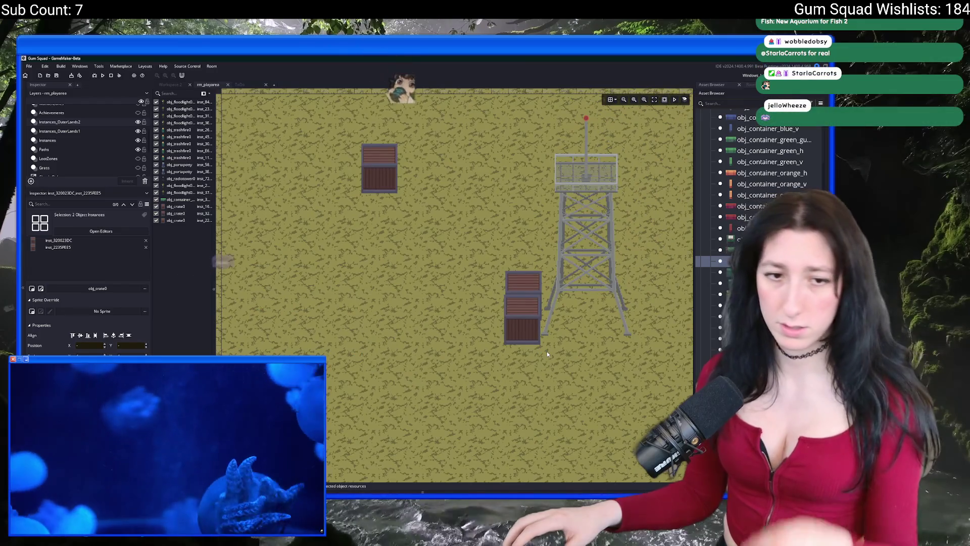
{"action": "left_click_drag", "start_coordinate": [547, 353], "coordinate": [530, 351]}
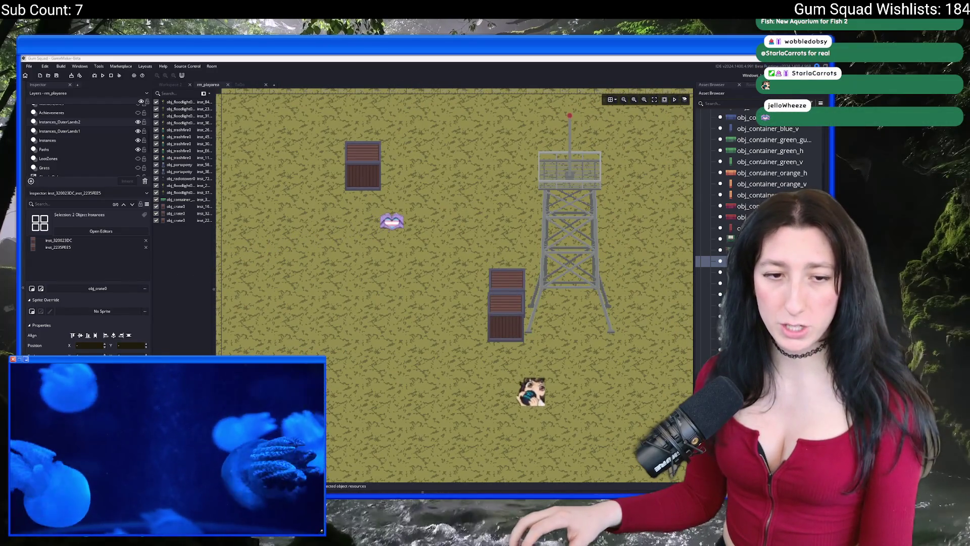
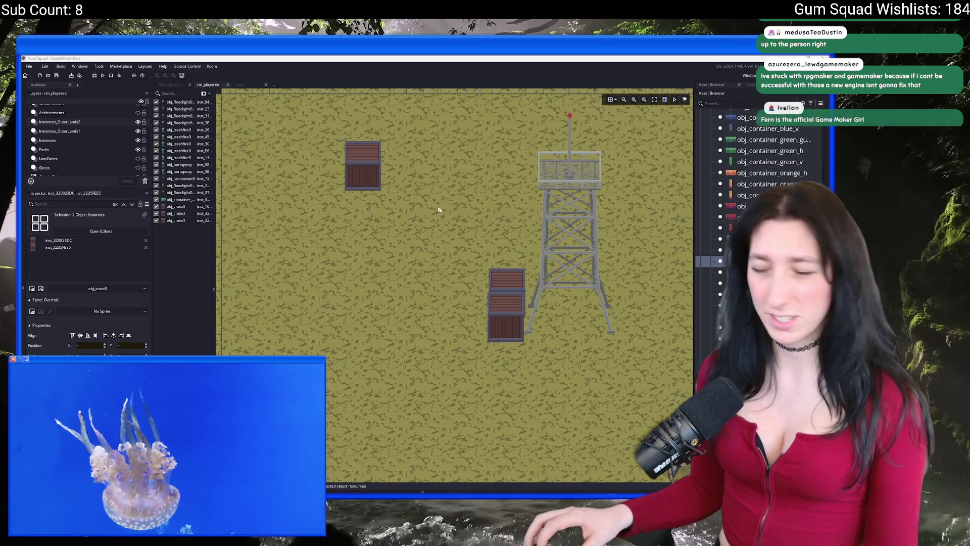
Place an upright concrete barrier (obj_concretebarrier0_v) just left of the crates
{"action": "scroll", "coordinate": [414, 233], "scroll_direction": "down", "scroll_amount": 3}
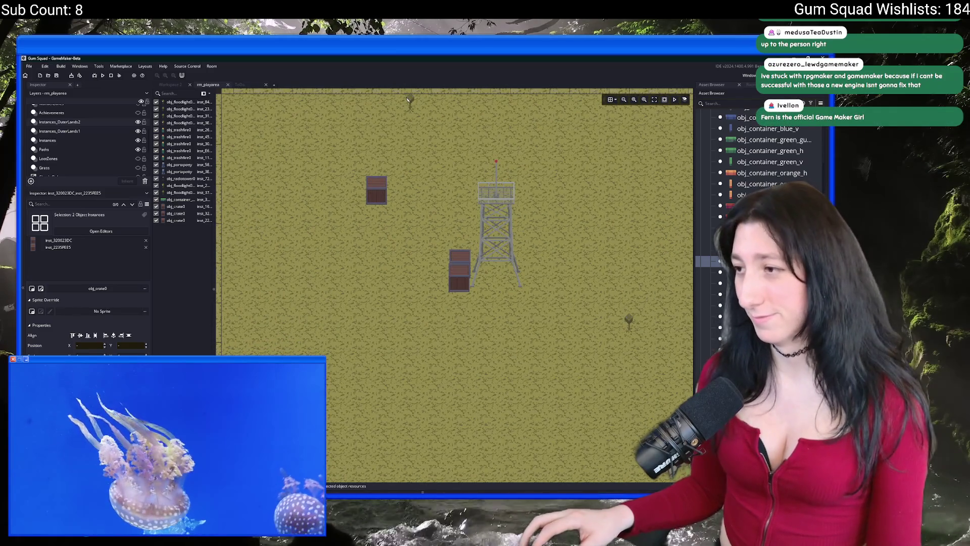
{"action": "scroll", "coordinate": [723, 202], "scroll_direction": "up", "scroll_amount": 5}
{"action": "left_click", "coordinate": [748, 219]}
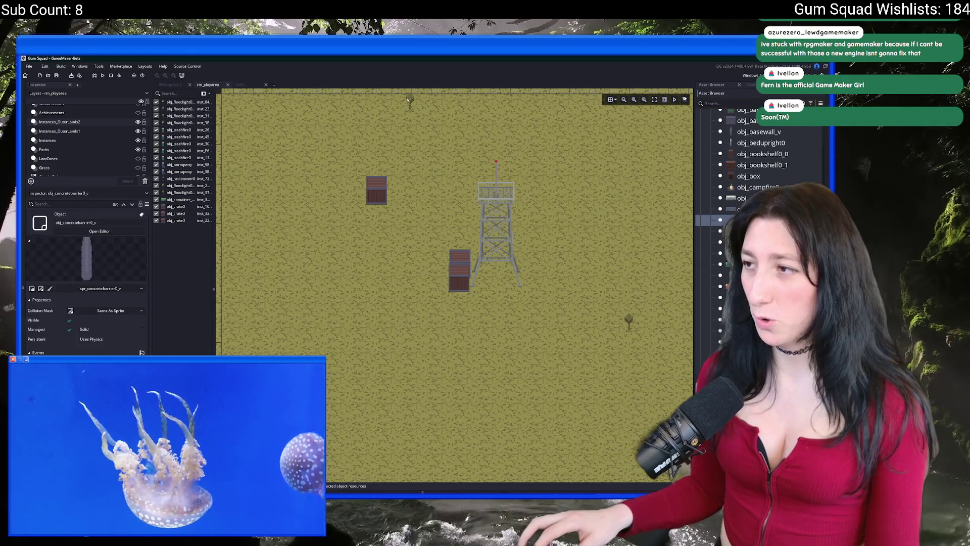
{"action": "mouse_move", "coordinate": [428, 227]}
{"action": "left_mouse_down"}
{"action": "mouse_move", "coordinate": [436, 237]}
{"action": "mouse_move", "coordinate": [523, 239]}
{"action": "mouse_move", "coordinate": [538, 250]}
{"action": "mouse_move", "coordinate": [469, 240]}
{"action": "left_mouse_up"}
{"action": "scroll", "coordinate": [469, 240], "scroll_direction": "up", "scroll_amount": 2}
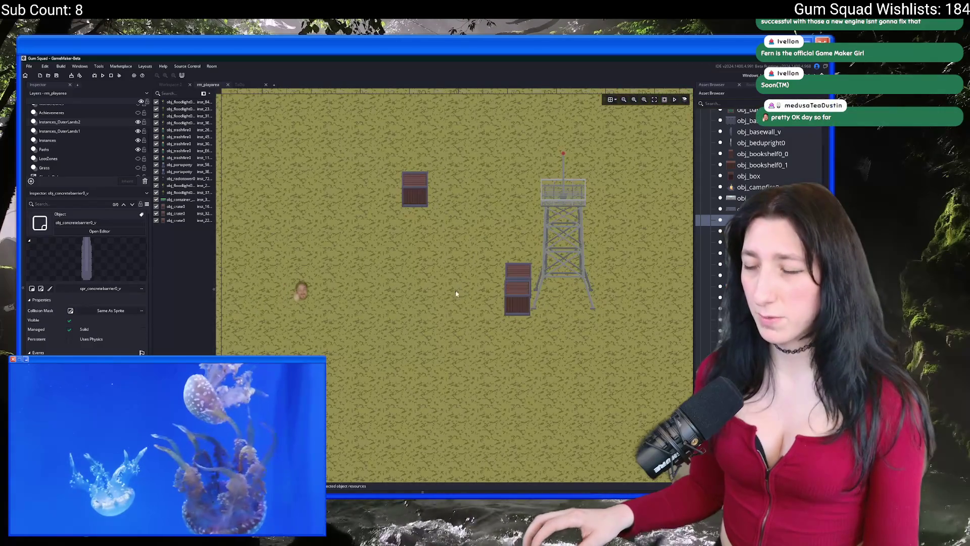
{"action": "left_click", "coordinate": [415, 267], "text": "alt"}
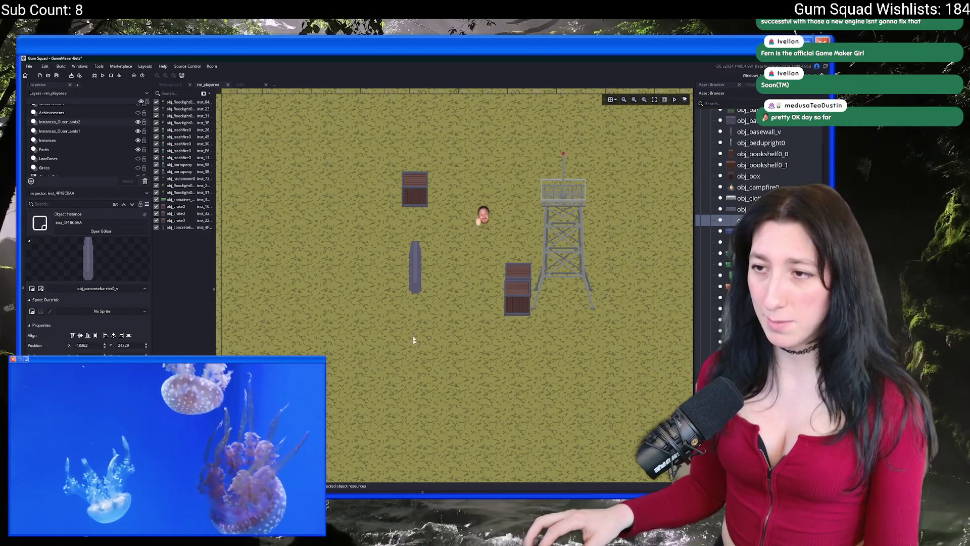
{"action": "left_click_drag", "start_coordinate": [415, 267], "coordinate": [406, 275]}
Paste a second upright concrete barrier further down, below the first one
{"action": "key", "text": "ctrl+v"}
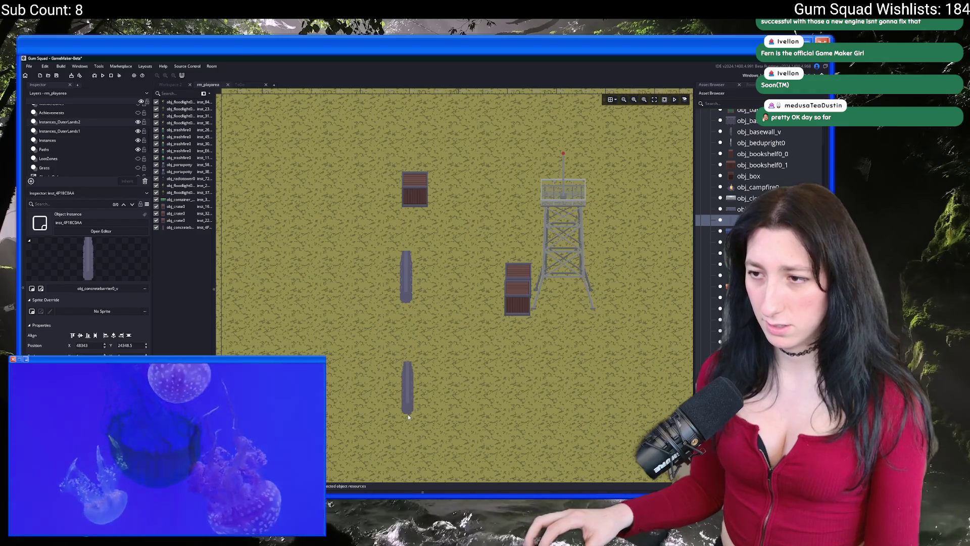
{"action": "left_click", "coordinate": [408, 414]}
{"action": "left_click_drag", "start_coordinate": [457, 226], "coordinate": [352, 317]}
{"action": "key", "text": "ctrl+v"}
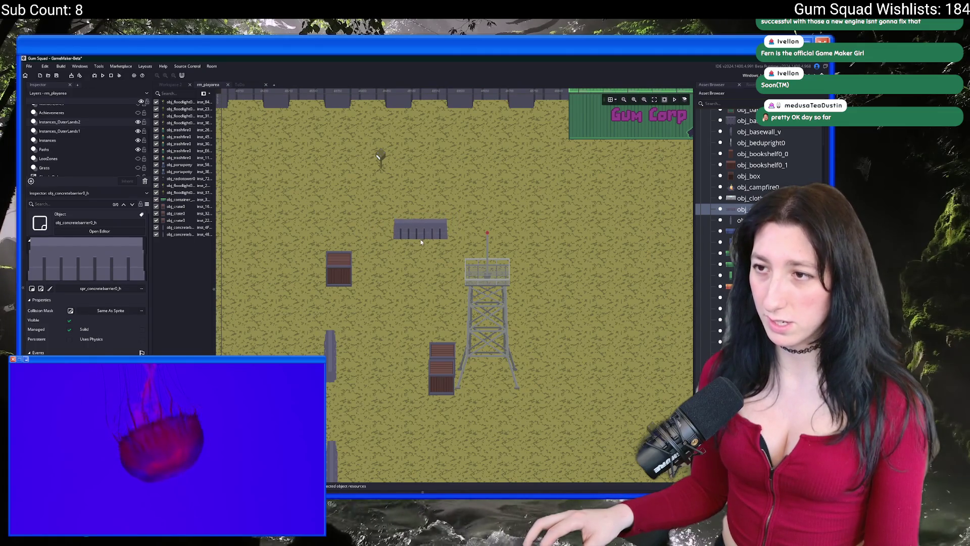
Place two horizontal concrete barriers, one above the left crate and one above the watchtower
{"action": "left_click", "coordinate": [421, 237]}
{"action": "left_click", "coordinate": [526, 239]}
{"action": "key", "text": "Escape"}
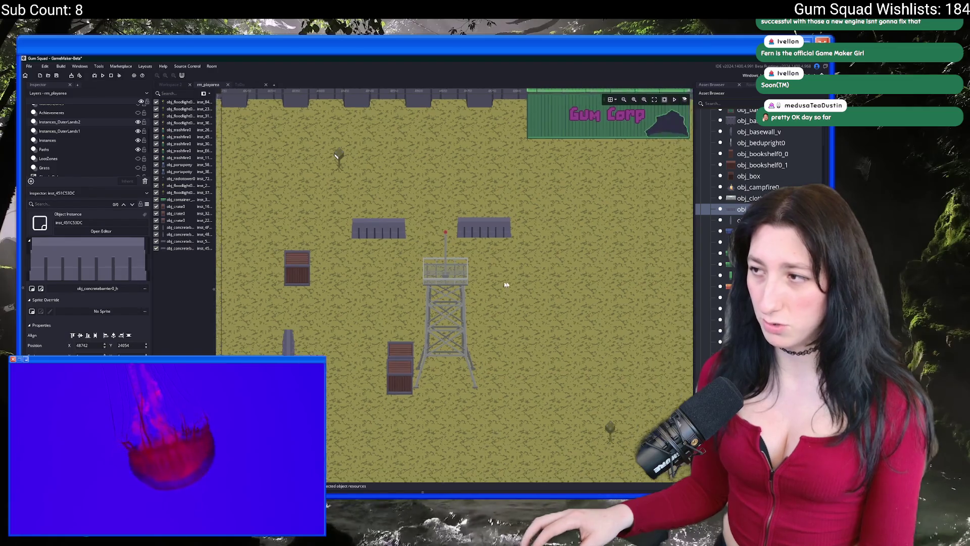
{"action": "scroll", "coordinate": [311, 132], "scroll_direction": "right", "scroll_amount": 3}
Place an upward floodlight (obj_floodlight0_up) beside the lower upright barrier and fine-tune its position
{"action": "scroll", "coordinate": [758, 203], "scroll_direction": "down", "scroll_amount": 3}
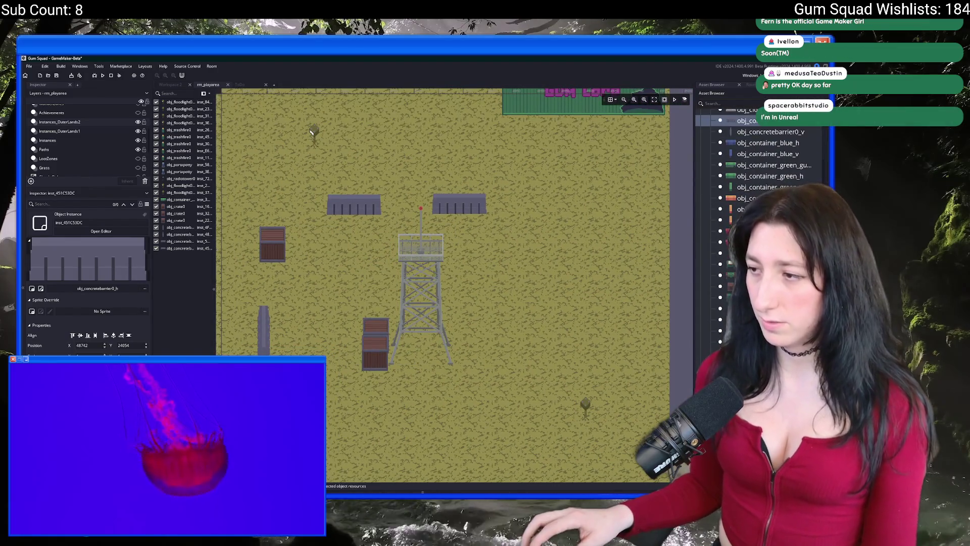
{"action": "left_click", "coordinate": [758, 342]}
{"action": "left_click", "coordinate": [555, 199]}
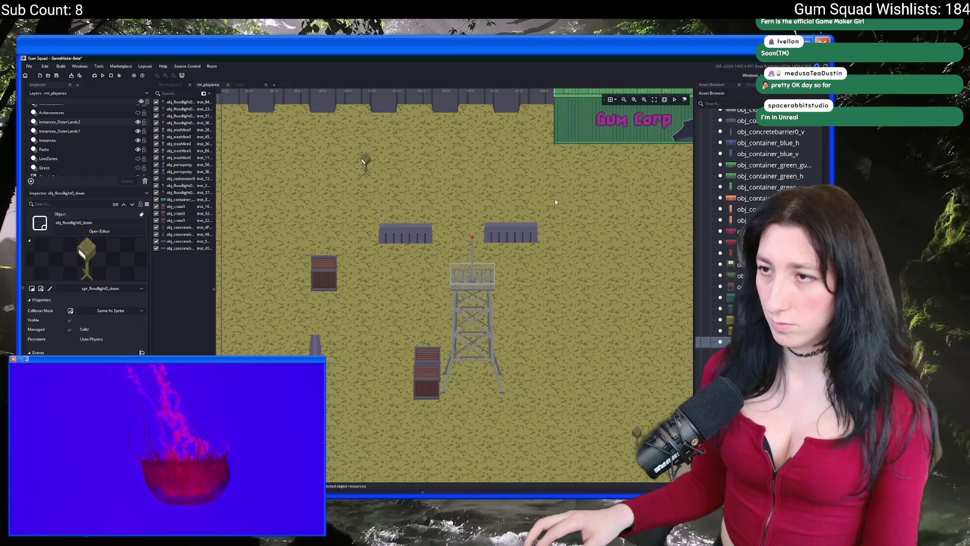
{"action": "scroll", "coordinate": [402, 176], "scroll_direction": "down", "scroll_amount": 2}
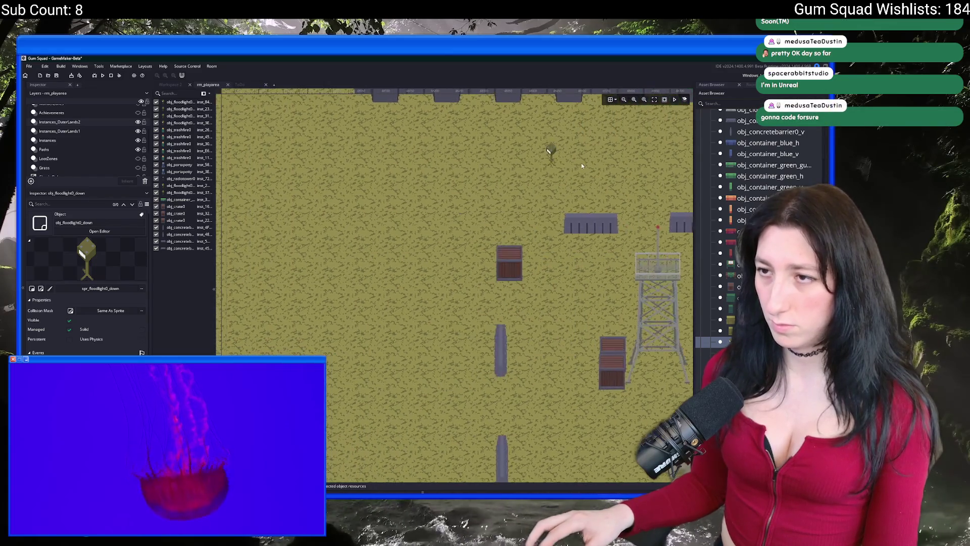
{"action": "left_click", "coordinate": [758, 353]}
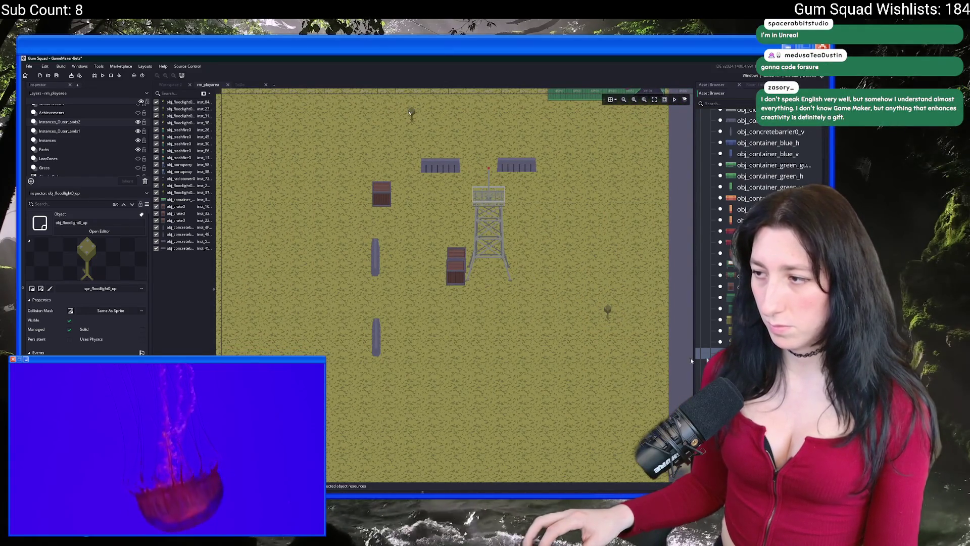
{"action": "left_click", "coordinate": [374, 370]}
{"action": "scroll", "coordinate": [398, 362], "scroll_direction": "down", "scroll_amount": 1}
{"action": "mouse_move", "coordinate": [439, 368]}
{"action": "left_mouse_down"}
{"action": "mouse_move", "coordinate": [441, 387]}
{"action": "mouse_move", "coordinate": [472, 372]}
{"action": "left_mouse_up"}
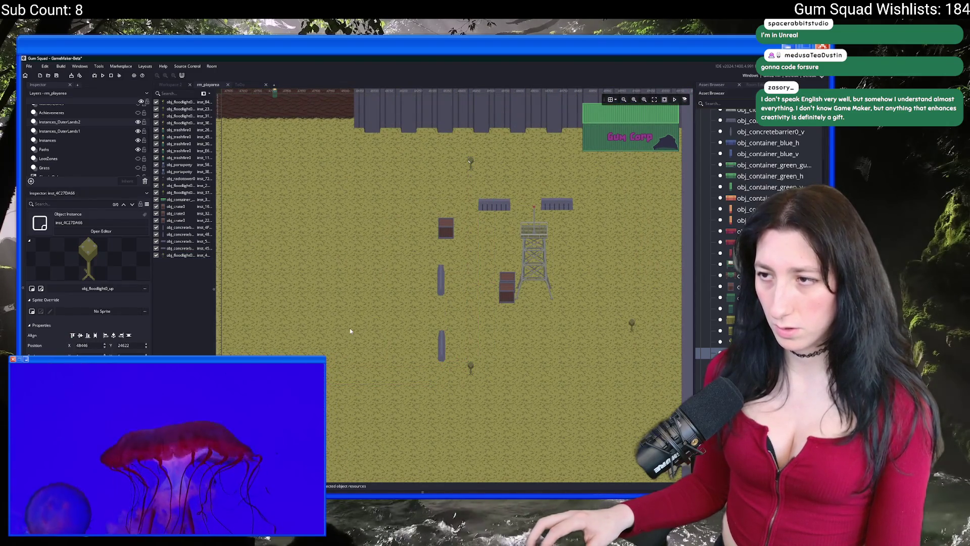
{"action": "left_click_drag", "start_coordinate": [222, 302], "coordinate": [297, 307]}
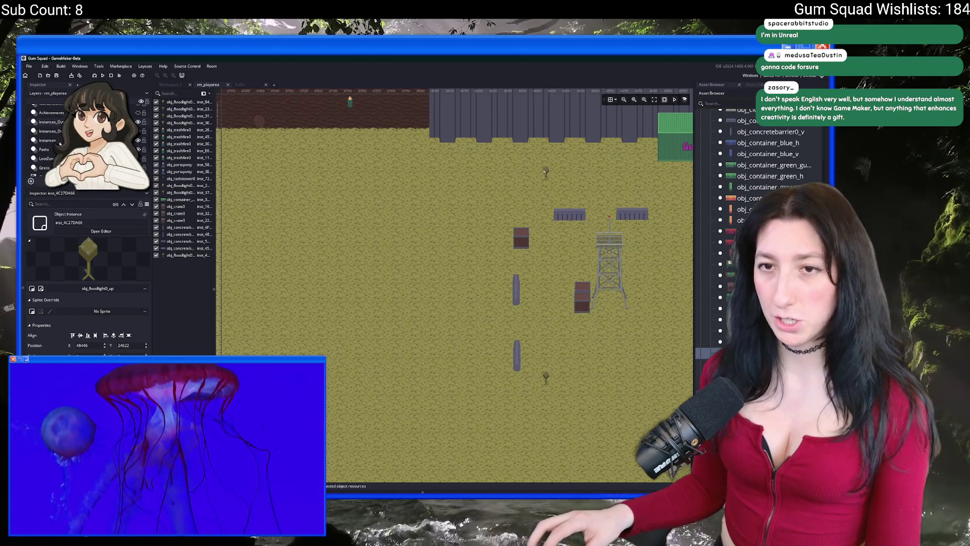
Move the player start object further to the right in the room
{"action": "left_click_drag", "start_coordinate": [302, 221], "coordinate": [403, 232]}
{"action": "scroll", "coordinate": [402, 232], "scroll_direction": "down", "scroll_amount": 3}
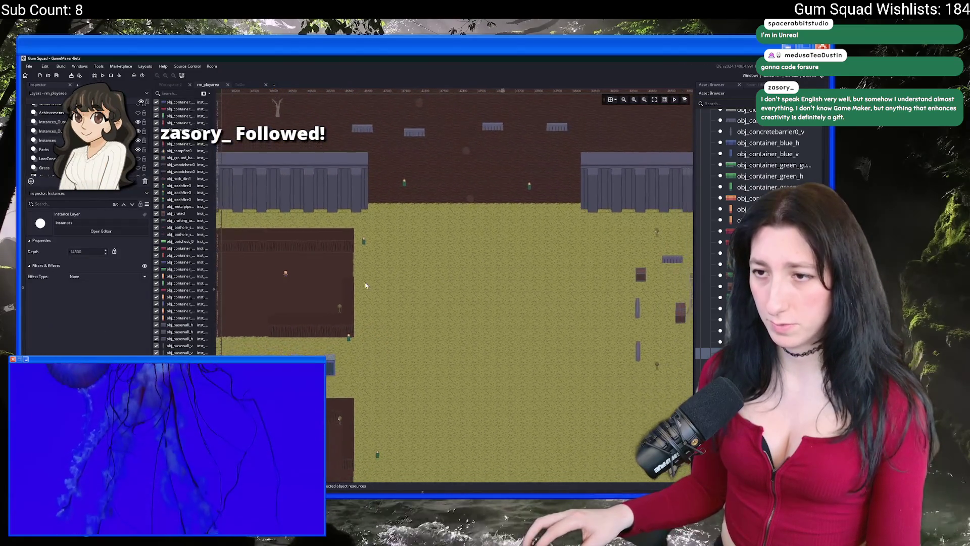
{"action": "left_click_drag", "start_coordinate": [246, 276], "coordinate": [481, 280]}
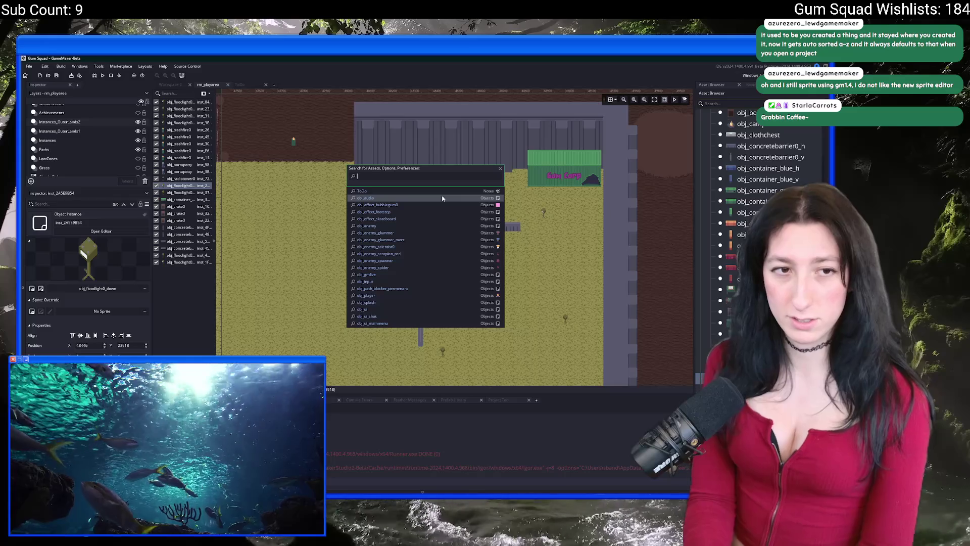
{"action": "type", "text": "obj"}
{"action": "key", "text": "BackSpace"}
{"action": "key", "text": "BackSpace"}
{"action": "key", "text": "BackSpace"}
{"action": "type", "text": "sprite"}
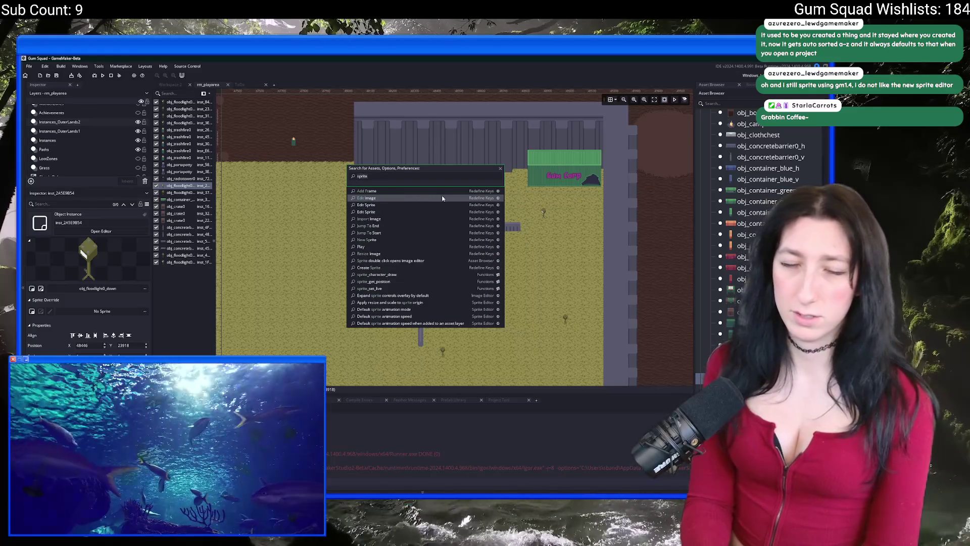
{"action": "key", "text": "BackSpace"}
{"action": "key", "text": "BackSpace"}
{"action": "key", "text": "BackSpace"}
{"action": "type", "text": "draw_"}
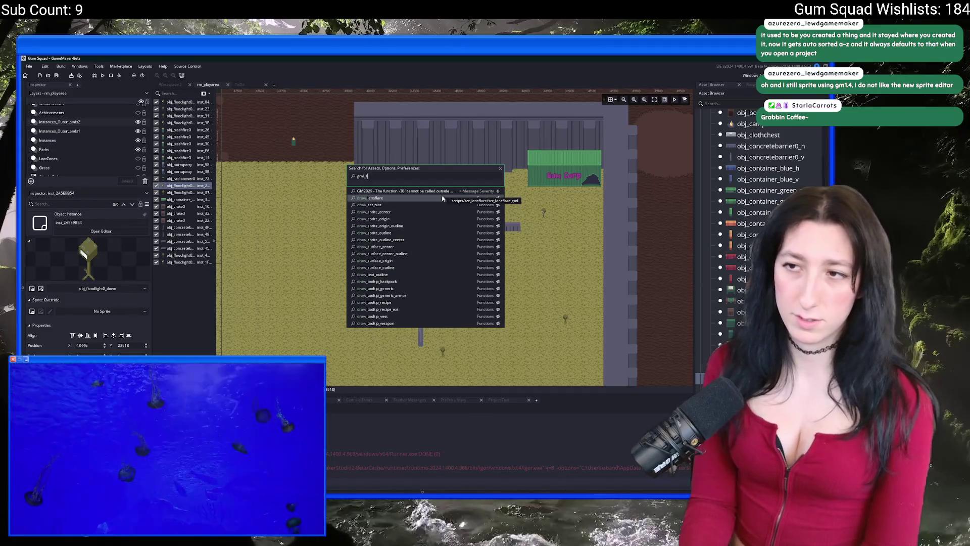
{"action": "key", "text": "BackSpace"}
{"action": "key", "text": "BackSpace"}
{"action": "key", "text": "BackSpace"}
{"action": "type", "text": "gml_ex"}
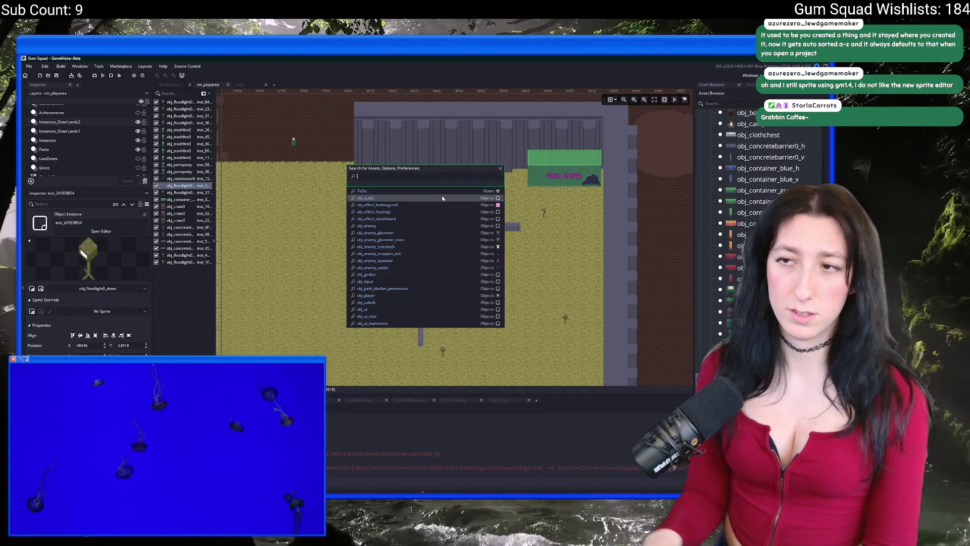
{"action": "left_click", "coordinate": [332, 320]}
Browse the object assets and drag an obj_portapotty into the room's lower right
{"action": "scroll", "coordinate": [372, 235], "scroll_direction": "down", "scroll_amount": 2}
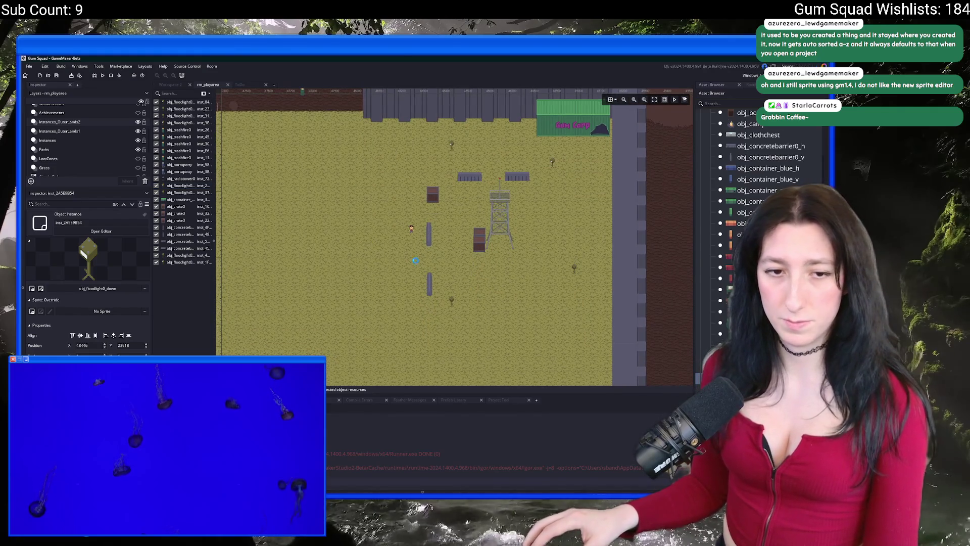
{"action": "scroll", "coordinate": [426, 263], "scroll_direction": "down", "scroll_amount": 1}
{"action": "scroll", "coordinate": [425, 265], "scroll_direction": "right", "scroll_amount": 1}
{"action": "scroll", "coordinate": [426, 265], "scroll_direction": "down", "scroll_amount": 2}
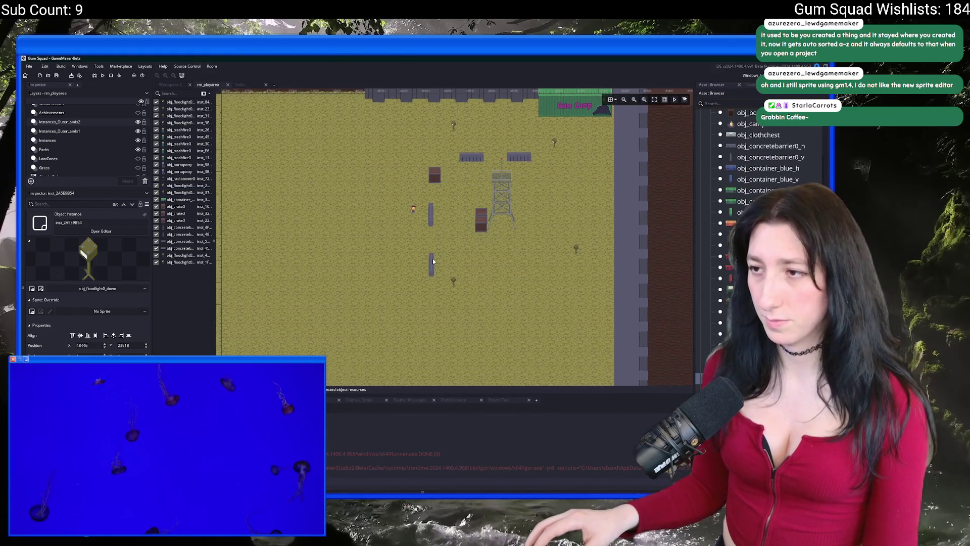
{"action": "scroll", "coordinate": [352, 210], "scroll_direction": "left", "scroll_amount": 2}
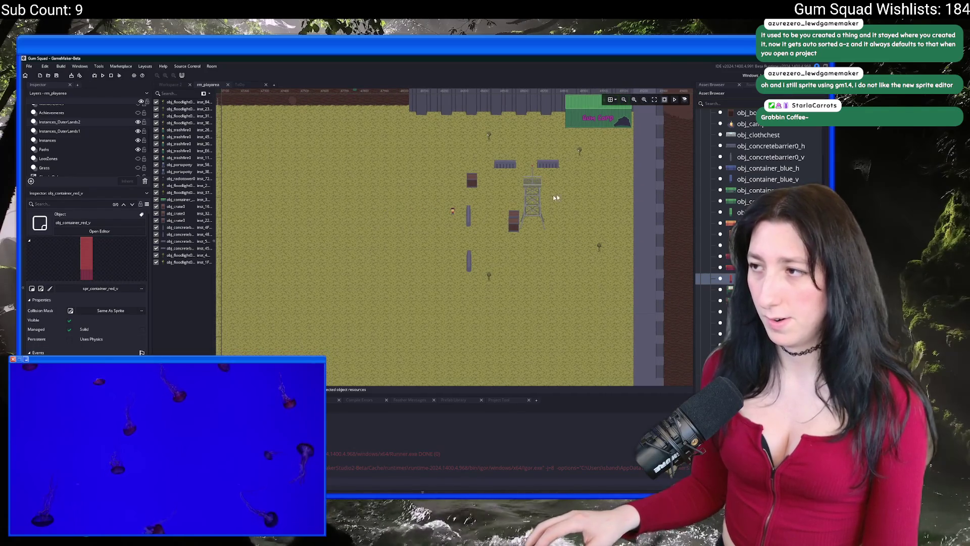
{"action": "left_click", "coordinate": [738, 251]}
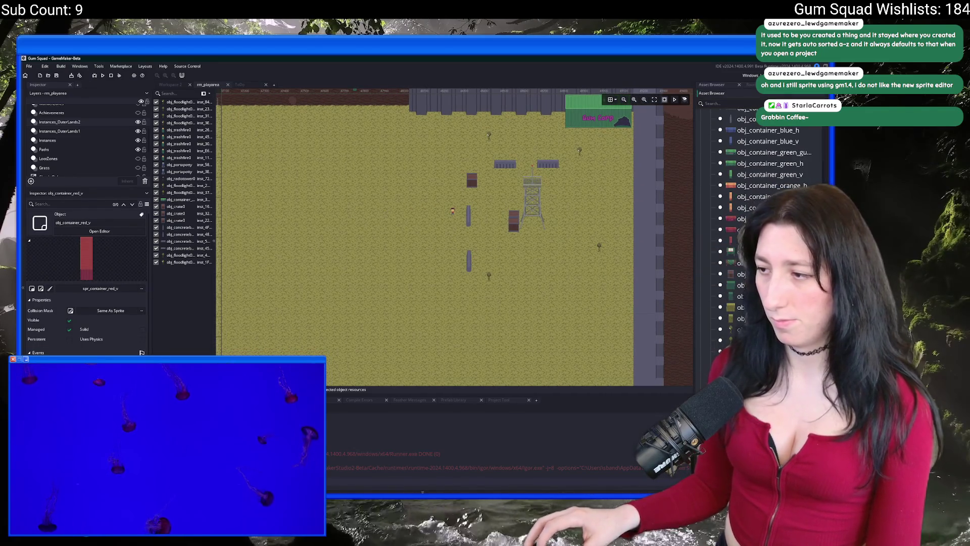
{"action": "scroll", "coordinate": [758, 228], "scroll_direction": "down", "scroll_amount": 5}
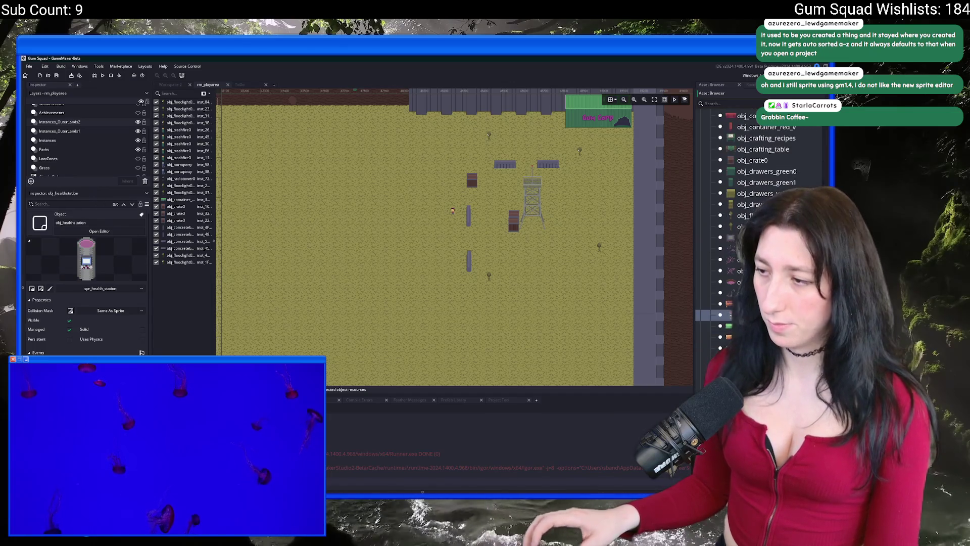
{"action": "left_click", "coordinate": [739, 268]}
{"action": "left_click", "coordinate": [469, 215]}
{"action": "scroll", "coordinate": [472, 238], "scroll_direction": "up", "scroll_amount": 4}
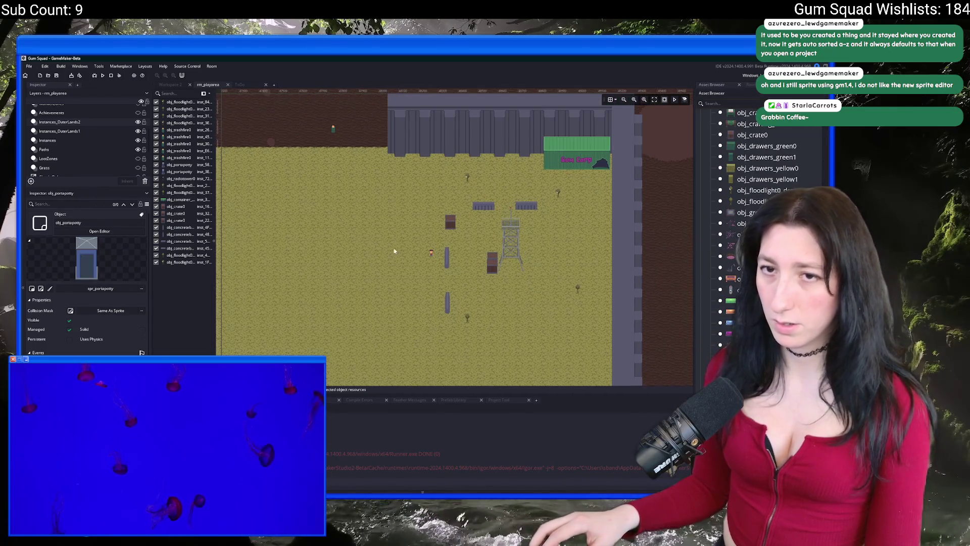
{"action": "scroll", "coordinate": [516, 230], "scroll_direction": "down", "scroll_amount": 2}
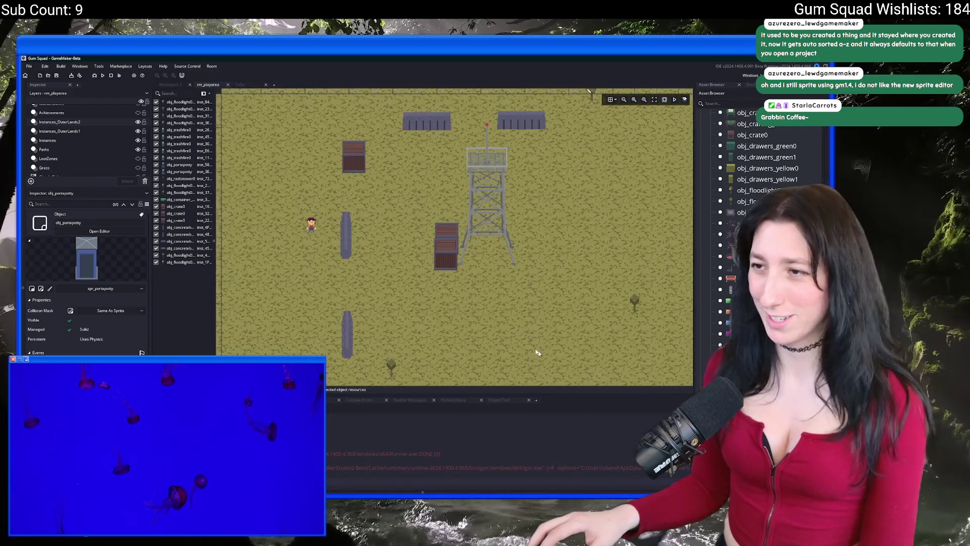
{"action": "mouse_move", "coordinate": [592, 296]}
{"action": "left_mouse_down"}
{"action": "mouse_move", "coordinate": [566, 272]}
{"action": "mouse_move", "coordinate": [541, 278]}
{"action": "mouse_move", "coordinate": [586, 278]}
{"action": "mouse_move", "coordinate": [528, 268]}
{"action": "mouse_move", "coordinate": [503, 276]}
{"action": "left_mouse_up"}
Drag an obj_rock_dirt1 dirt rock into the room near the bottom, below the lower barrier
{"action": "scroll", "coordinate": [455, 257], "scroll_direction": "up", "scroll_amount": 3}
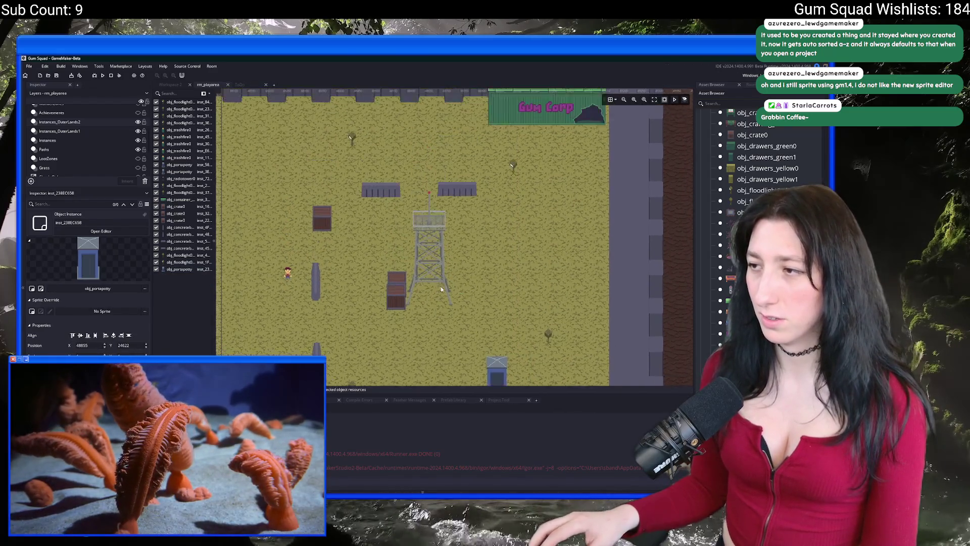
{"action": "scroll", "coordinate": [541, 224], "scroll_direction": "down", "scroll_amount": 3, "text": "ctrl"}
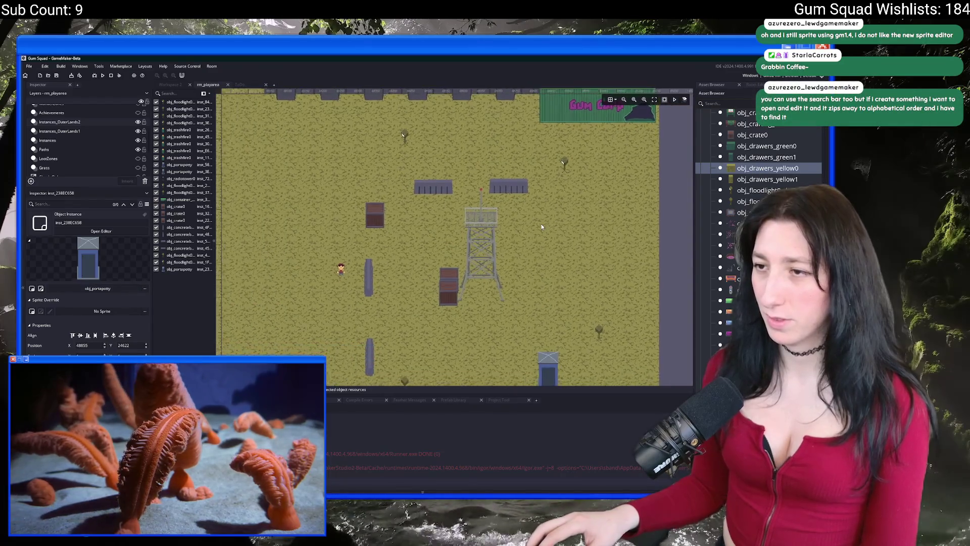
{"action": "scroll", "coordinate": [758, 227], "scroll_direction": "up", "scroll_amount": 3}
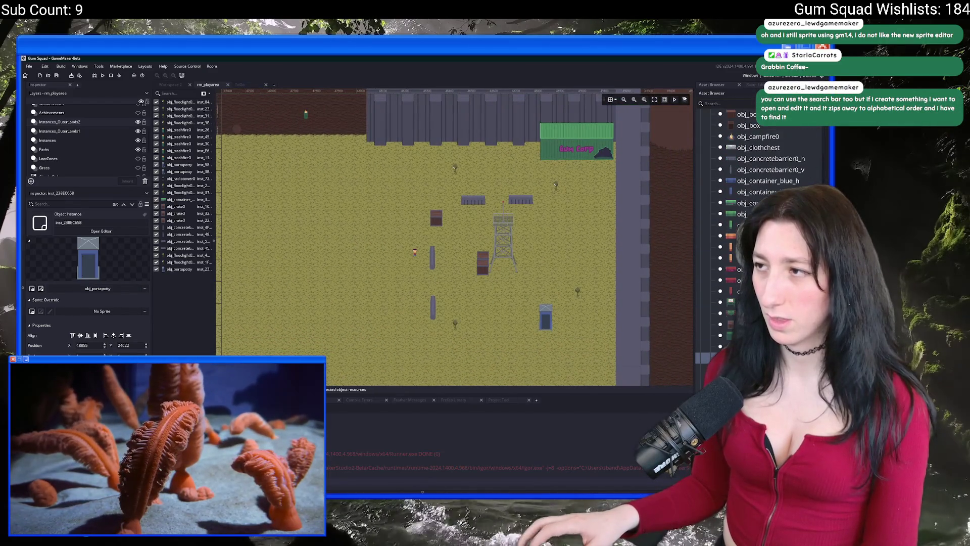
{"action": "scroll", "coordinate": [750, 190], "scroll_direction": "up", "scroll_amount": 5}
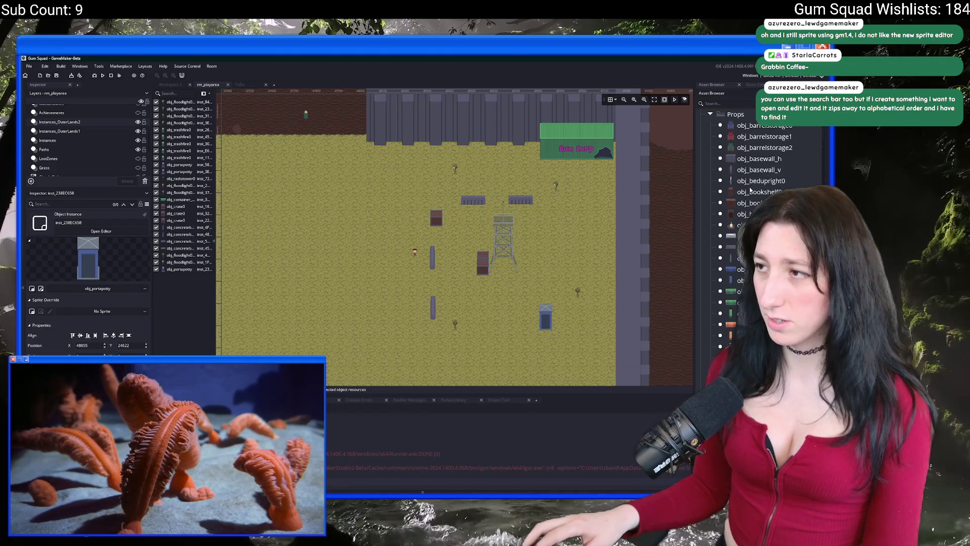
{"action": "scroll", "coordinate": [747, 188], "scroll_direction": "down", "scroll_amount": 4}
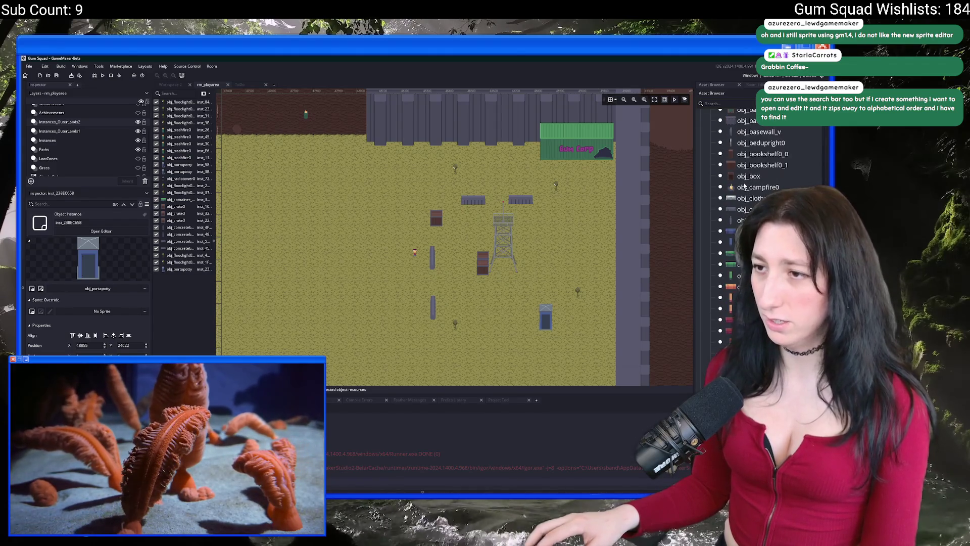
{"action": "scroll", "coordinate": [745, 186], "scroll_direction": "down", "scroll_amount": 4}
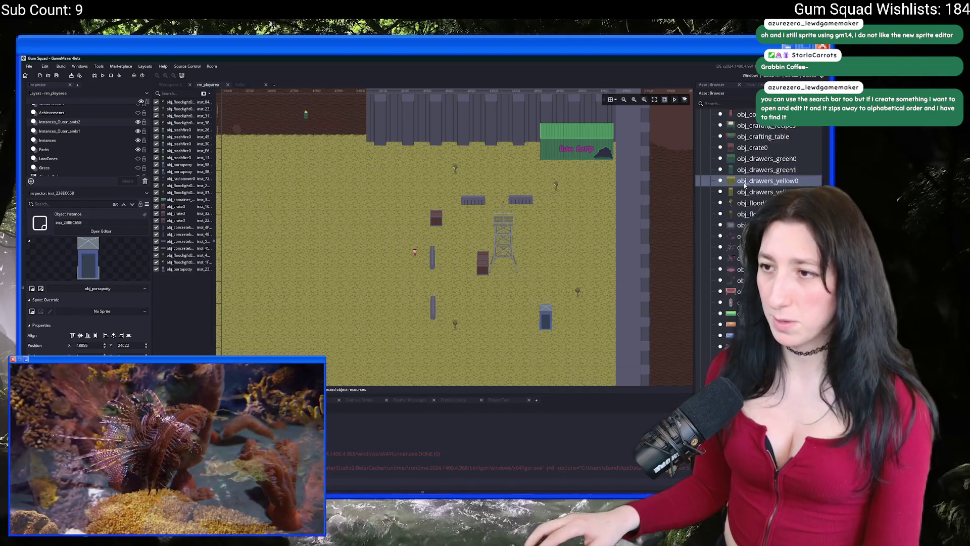
{"action": "scroll", "coordinate": [745, 186], "scroll_direction": "down", "scroll_amount": 4}
{"action": "left_click_drag", "start_coordinate": [521, 282], "coordinate": [581, 251]}
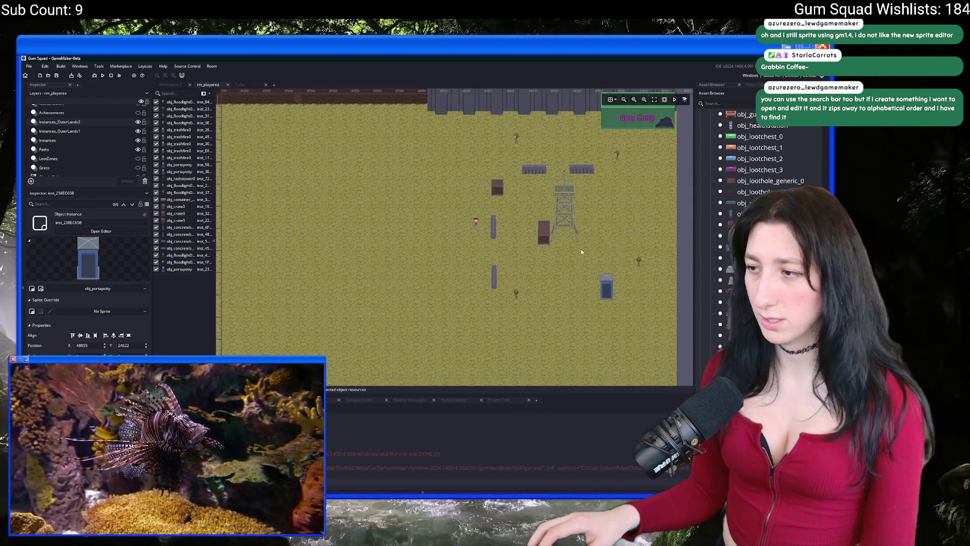
{"action": "mouse_move", "coordinate": [733, 302]}
{"action": "left_mouse_down"}
{"action": "mouse_move", "coordinate": [621, 359]}
{"action": "mouse_move", "coordinate": [550, 336]}
{"action": "mouse_move", "coordinate": [552, 294]}
{"action": "mouse_move", "coordinate": [521, 348]}
{"action": "left_mouse_up"}
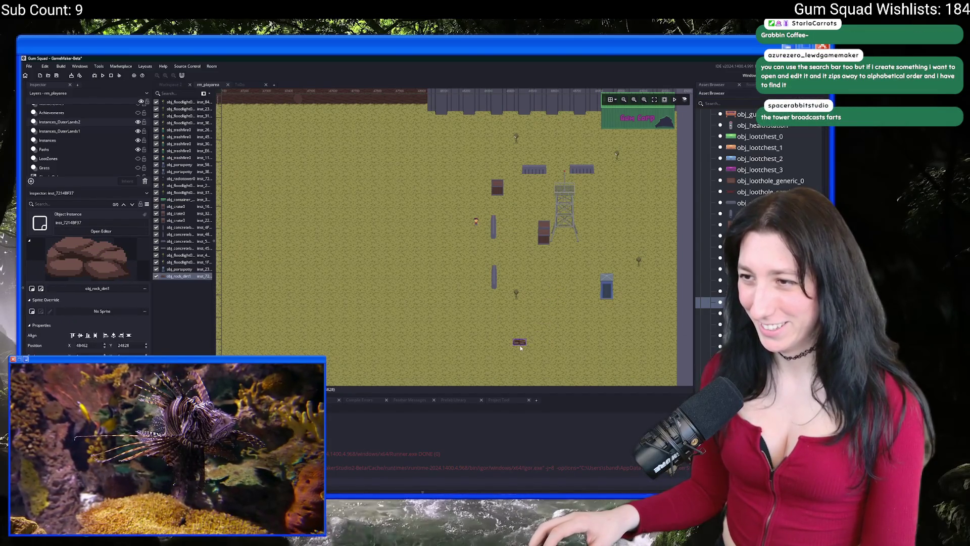
Place obj_rock_dirt1 and obj_rock_dirt0 rocks near the crates, undoing one stray top-left rock
{"action": "left_click", "coordinate": [460, 258]}
{"action": "left_click", "coordinate": [452, 147]}
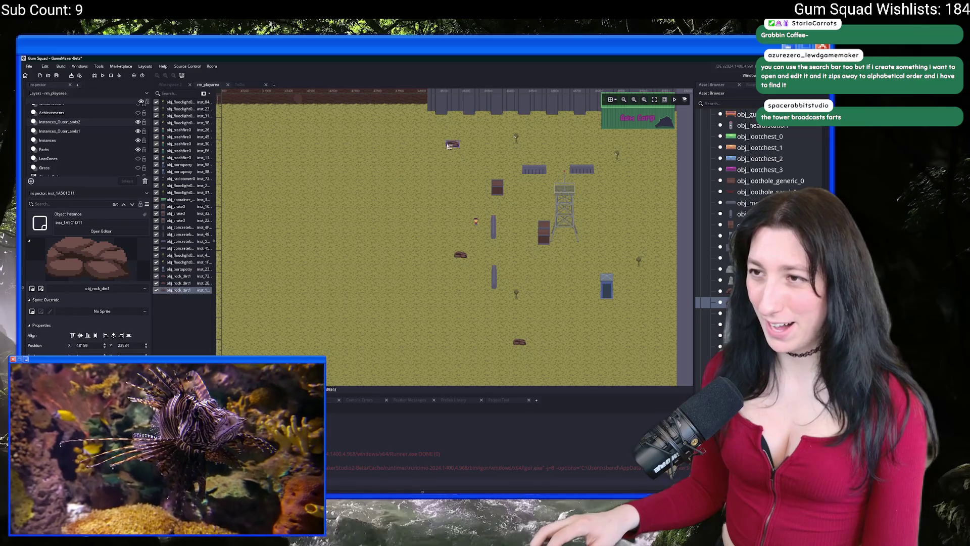
{"action": "key", "text": "ctrl+z"}
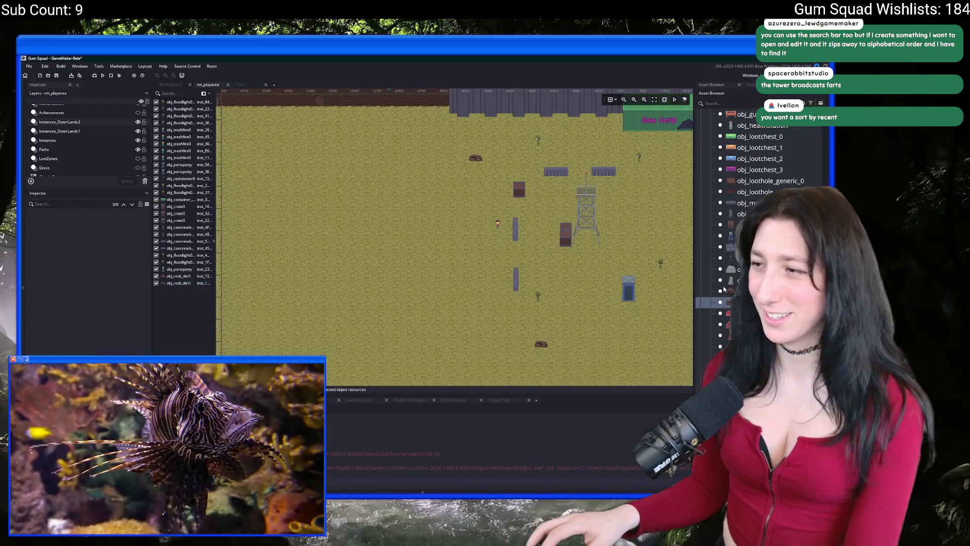
{"action": "left_click", "coordinate": [483, 255]}
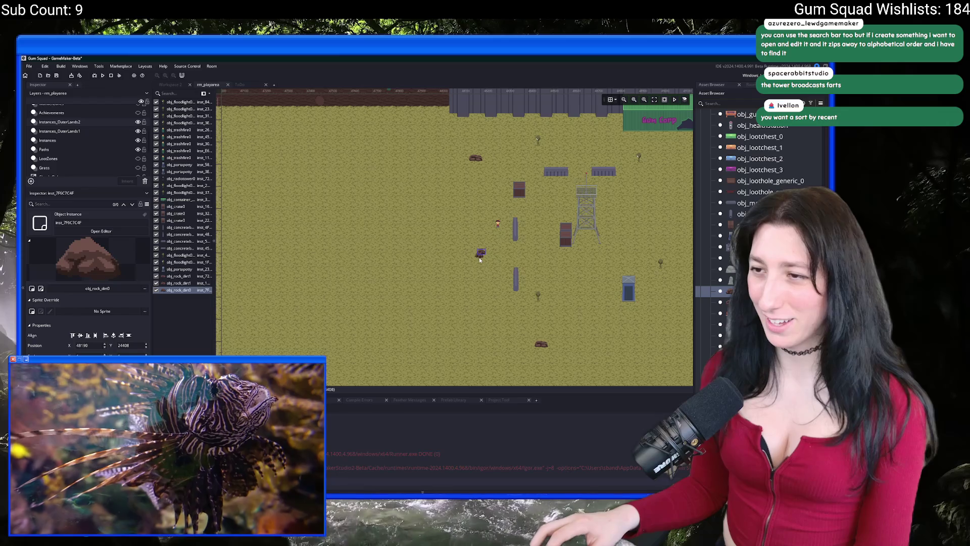
{"action": "left_click", "coordinate": [481, 258]}
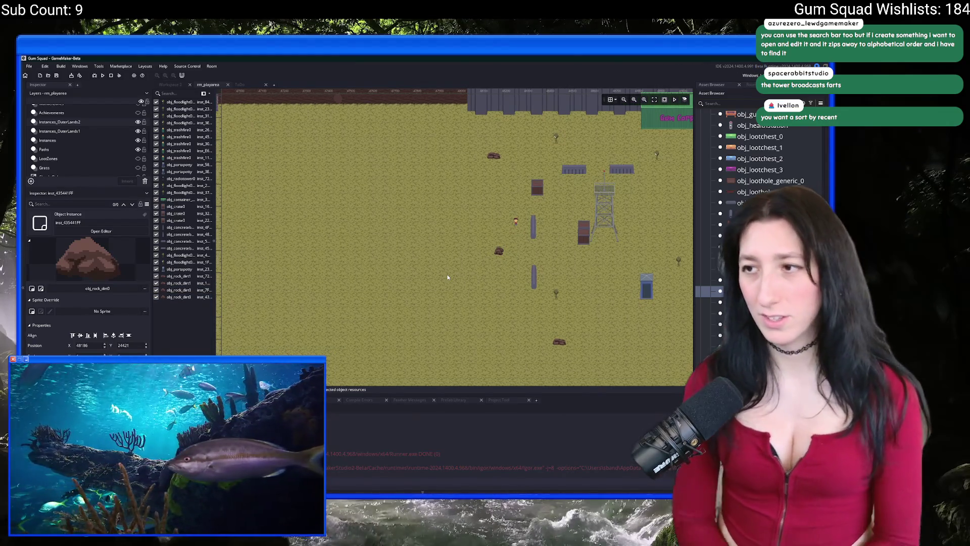
{"action": "left_click_drag", "start_coordinate": [468, 272], "coordinate": [590, 281]}
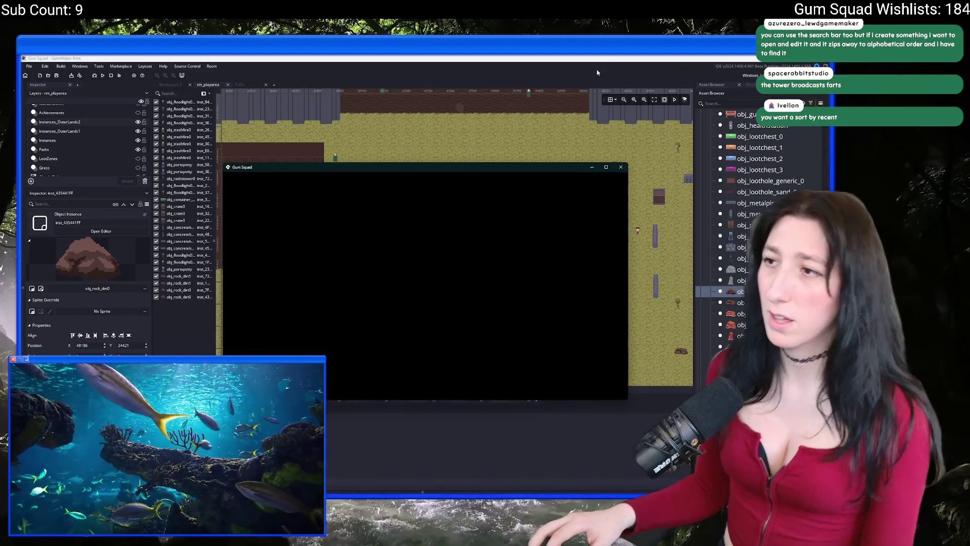
Open obj_lootchest_1 for editing and search the assets for 'lootches'
{"action": "left_click", "coordinate": [535, 136]}
{"action": "double_click", "coordinate": [760, 147]}
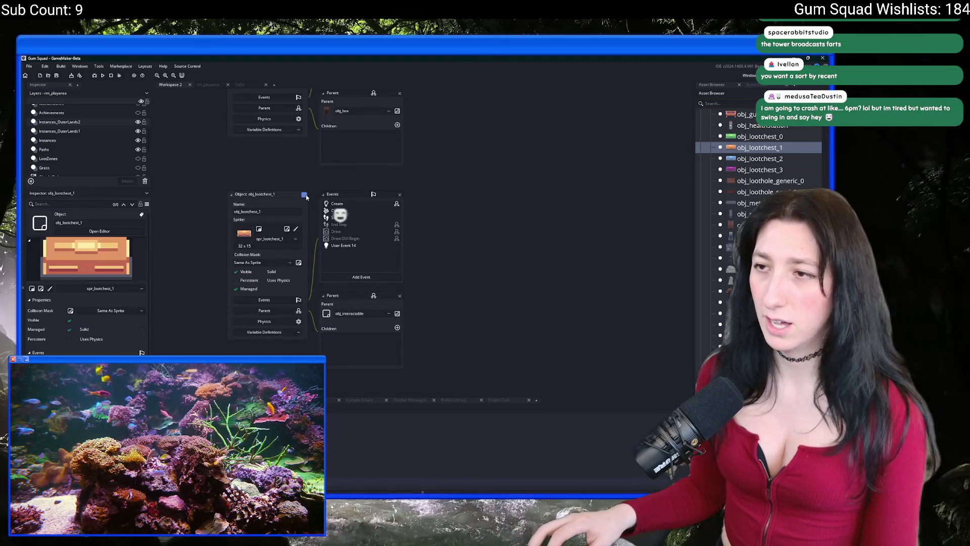
{"action": "key", "text": "ctrl+t"}
{"action": "type", "text": "lootche"}
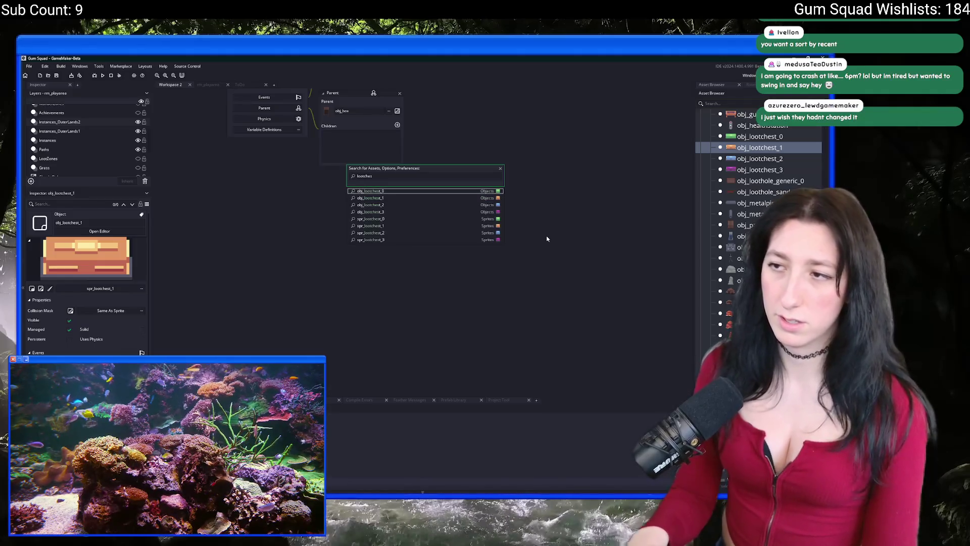
{"action": "type", "text": "s"}
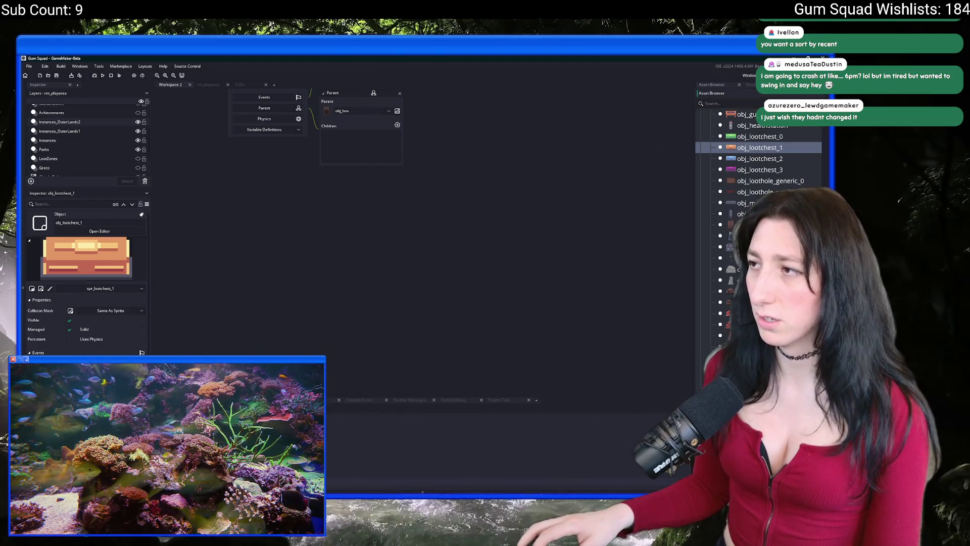
Toggle the Asset Browser's Groups First sort option, keeping A-Z alphabetical sorting on
{"action": "left_click", "coordinate": [820, 103]}
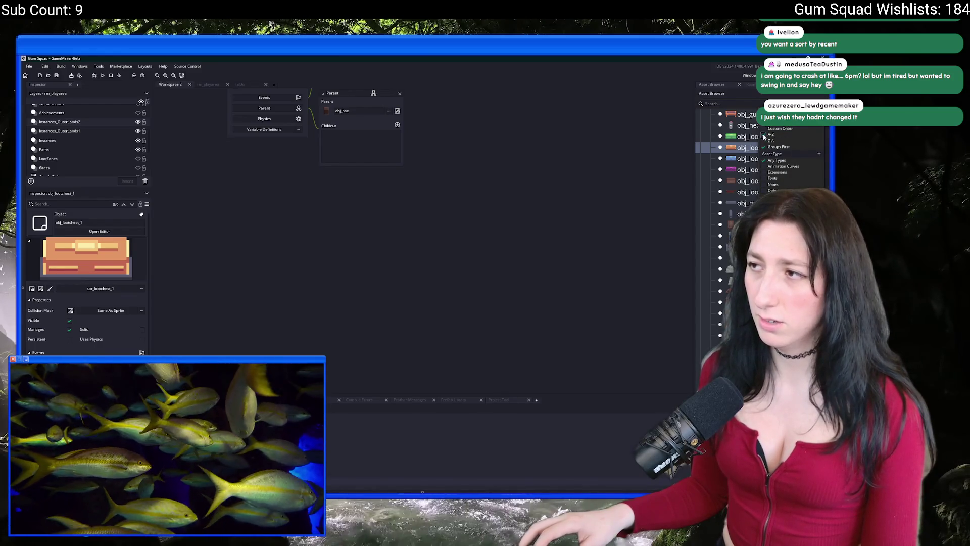
{"action": "left_click", "coordinate": [769, 135]}
{"action": "left_click", "coordinate": [767, 135]}
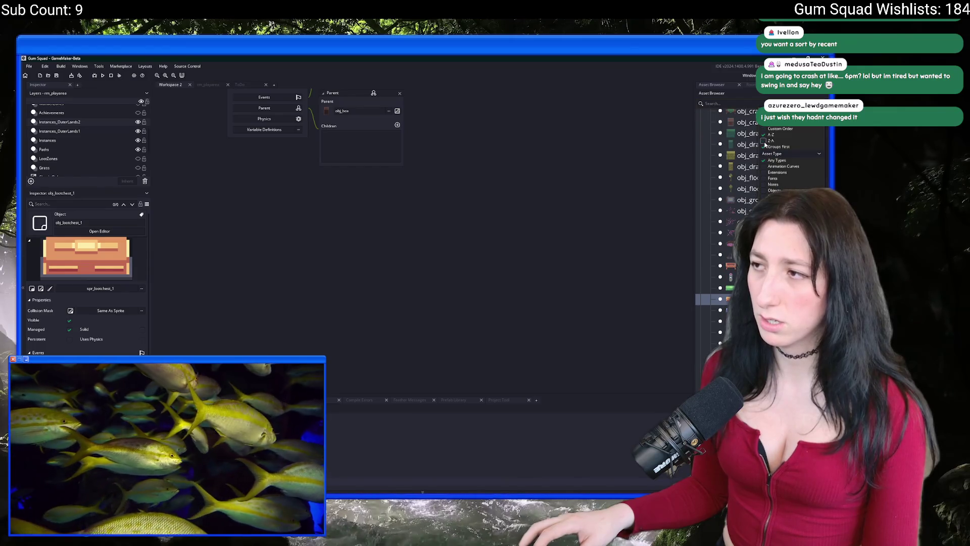
{"action": "left_click", "coordinate": [765, 147]}
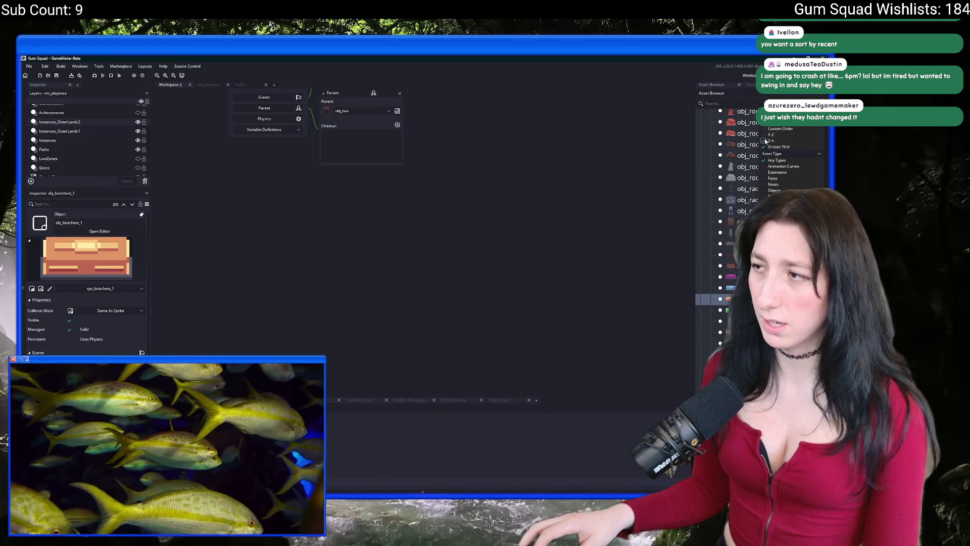
{"action": "left_click", "coordinate": [767, 135]}
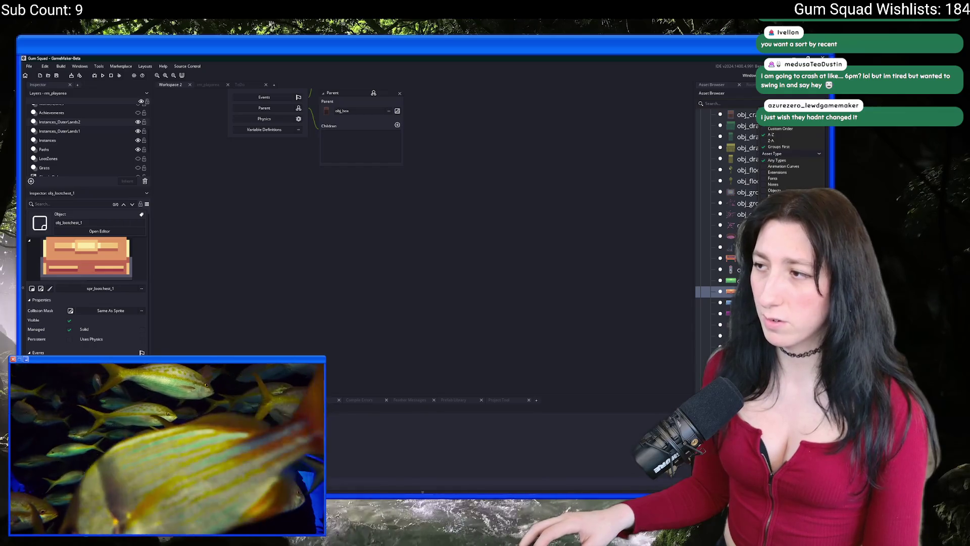
{"action": "left_click", "coordinate": [554, 244]}
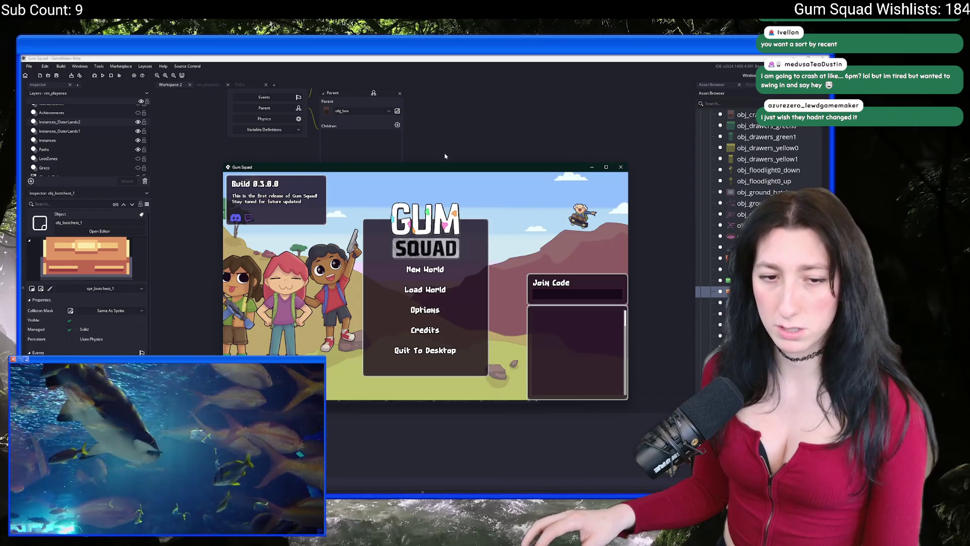
Maximize the Gum Squad window, then switch to the YouTube channel page in Firefox
{"action": "double_click", "coordinate": [444, 167]}
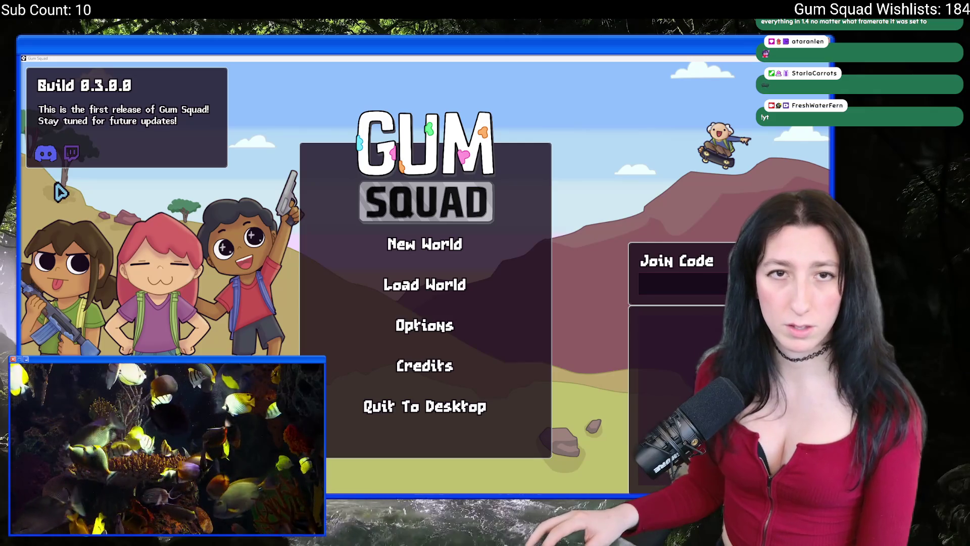
{"action": "key", "text": "alt+Tab"}
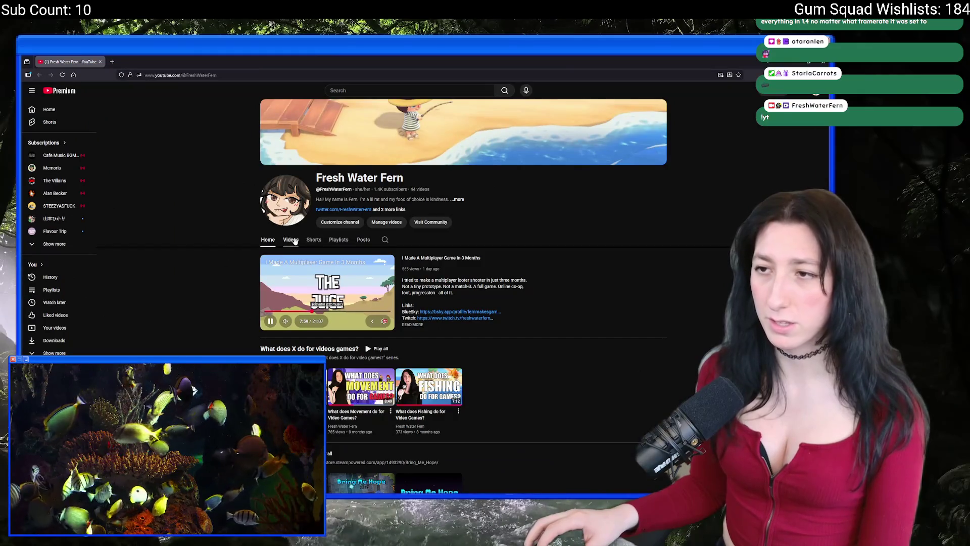
Open 'I Made A Multiplayer Game in 3 Months', pause it and copy its video URL
{"action": "left_click", "coordinate": [291, 240]}
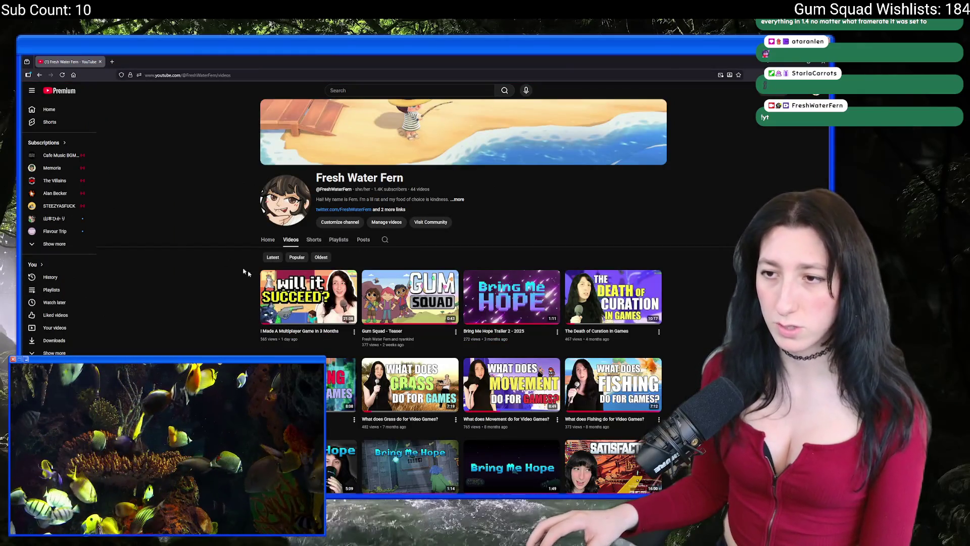
{"action": "left_click", "coordinate": [306, 293]}
{"action": "left_click", "coordinate": [181, 129]}
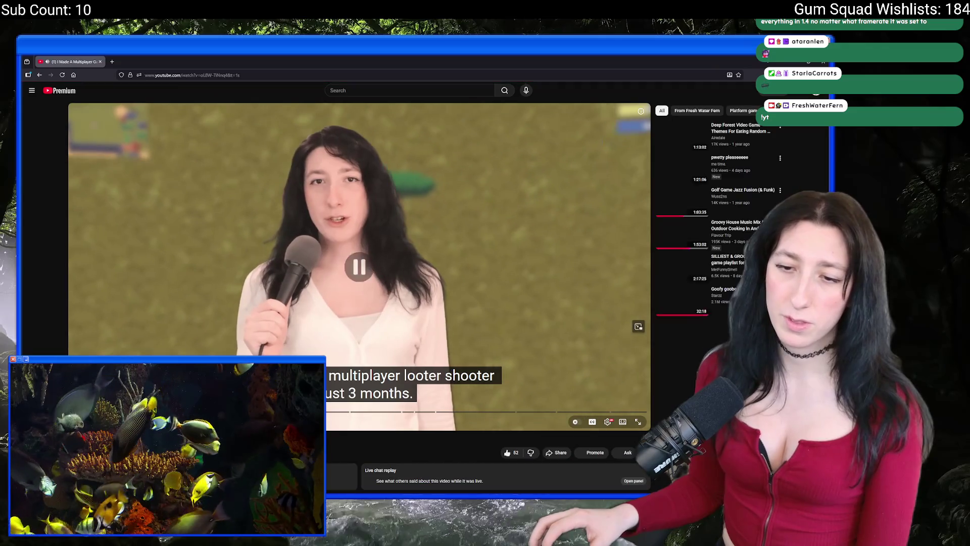
{"action": "right_click", "coordinate": [217, 144]}
{"action": "left_click", "coordinate": [243, 178]}
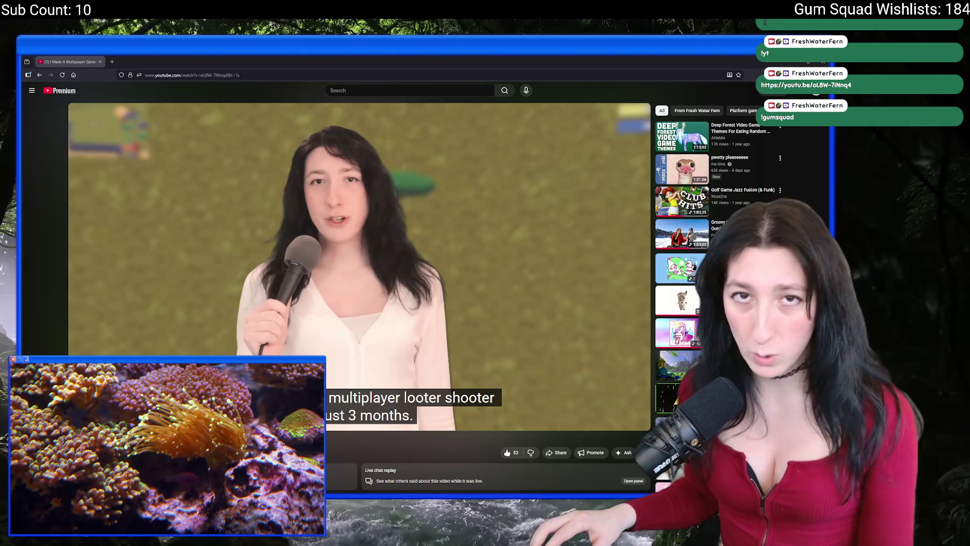
Check the YouTube notifications list, then return to the Gum Squad window
{"action": "mouse_move", "coordinate": [341, 364]}
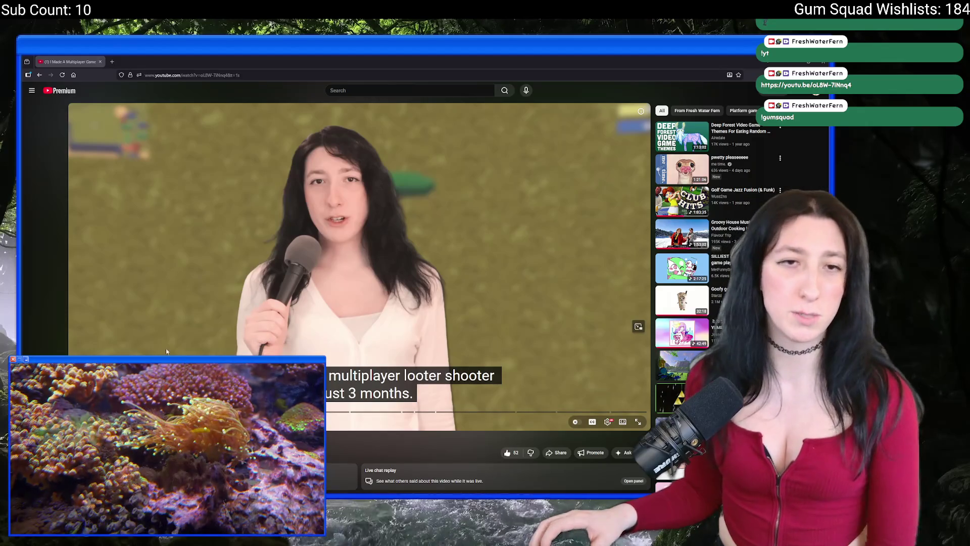
{"action": "scroll", "coordinate": [289, 219], "scroll_direction": "down", "scroll_amount": 3}
{"action": "scroll", "coordinate": [277, 234], "scroll_direction": "up", "scroll_amount": 3}
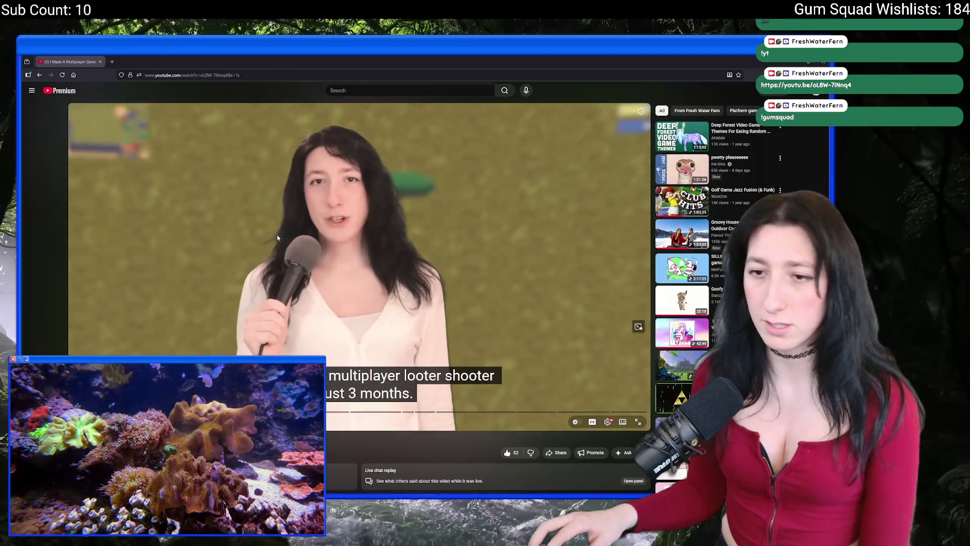
{"action": "scroll", "coordinate": [273, 258], "scroll_direction": "down", "scroll_amount": 4}
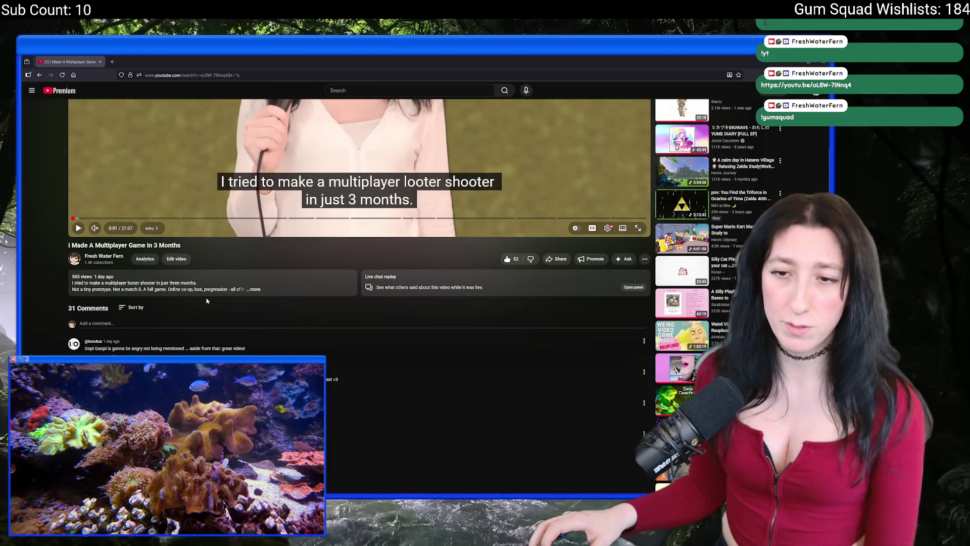
{"action": "scroll", "coordinate": [207, 300], "scroll_direction": "up", "scroll_amount": 4}
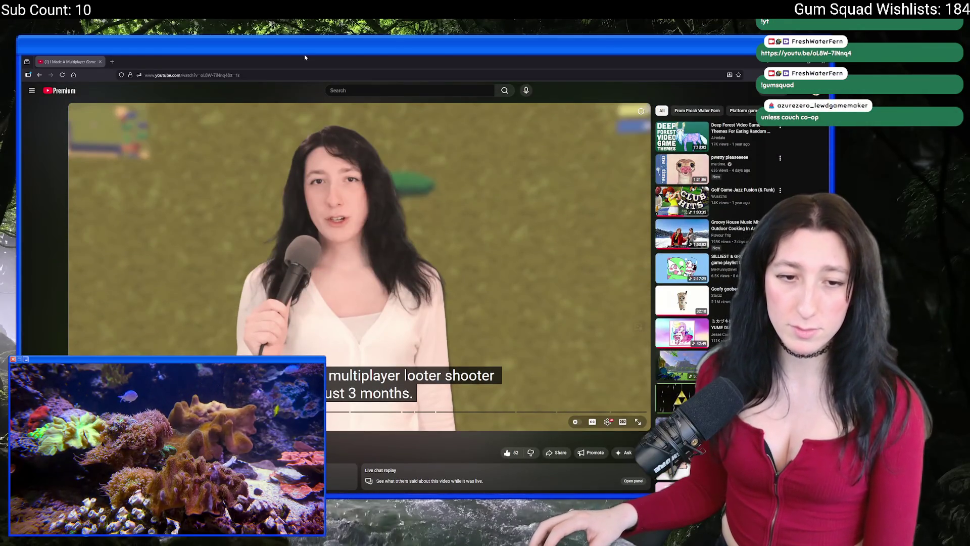
{"action": "left_click", "coordinate": [797, 95]}
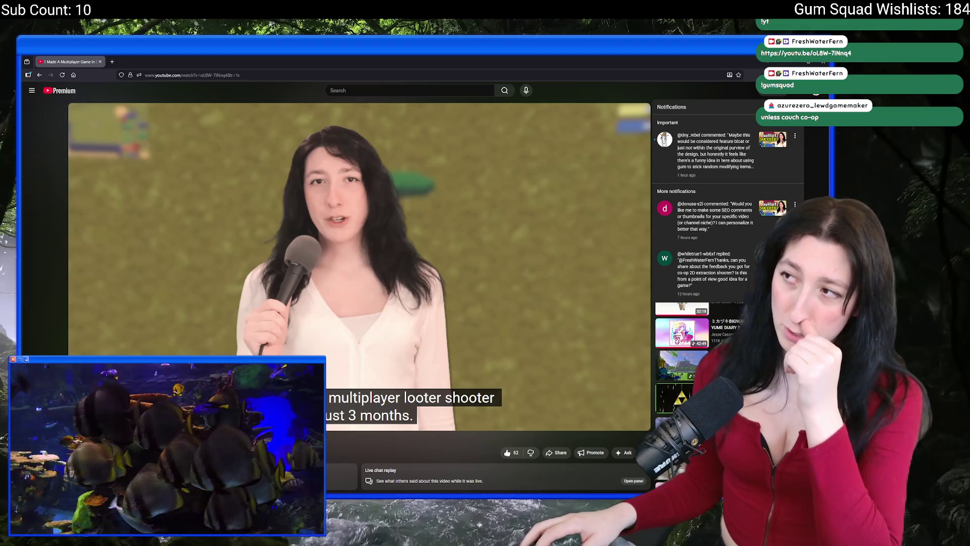
{"action": "key", "text": "alt+Tab"}
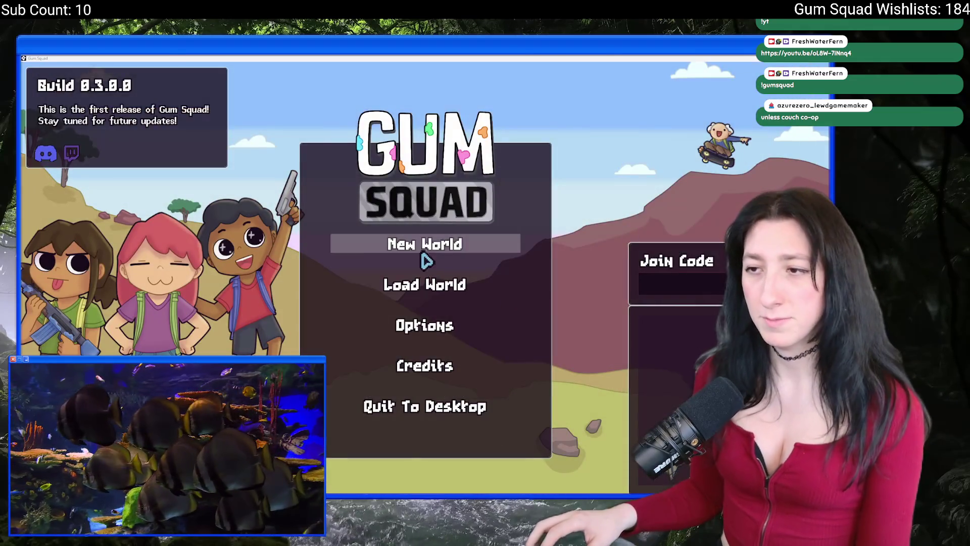
Create and load a new world lobby, then walk the character left and north across the grass
{"action": "left_click", "coordinate": [426, 252]}
{"action": "left_click", "coordinate": [426, 379]}
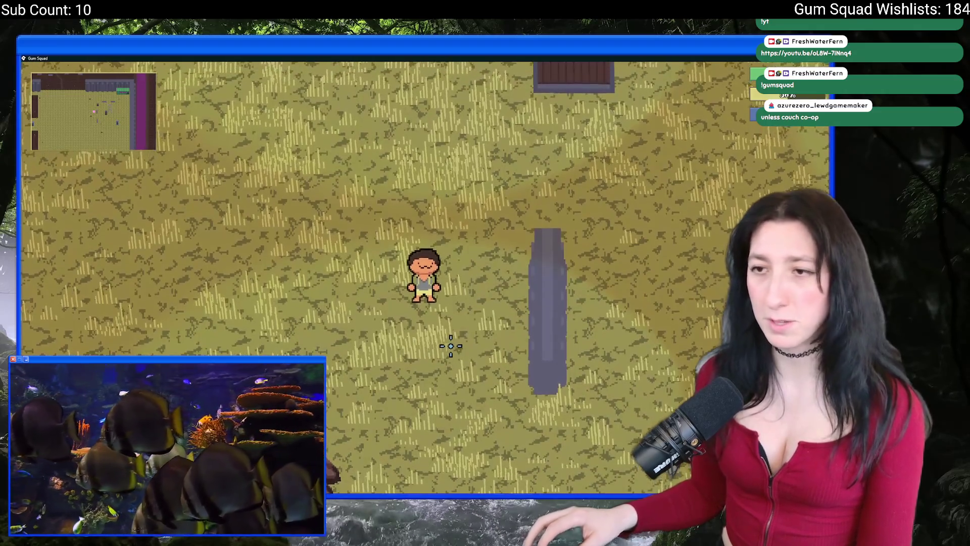
{"action": "key", "text": "w"}
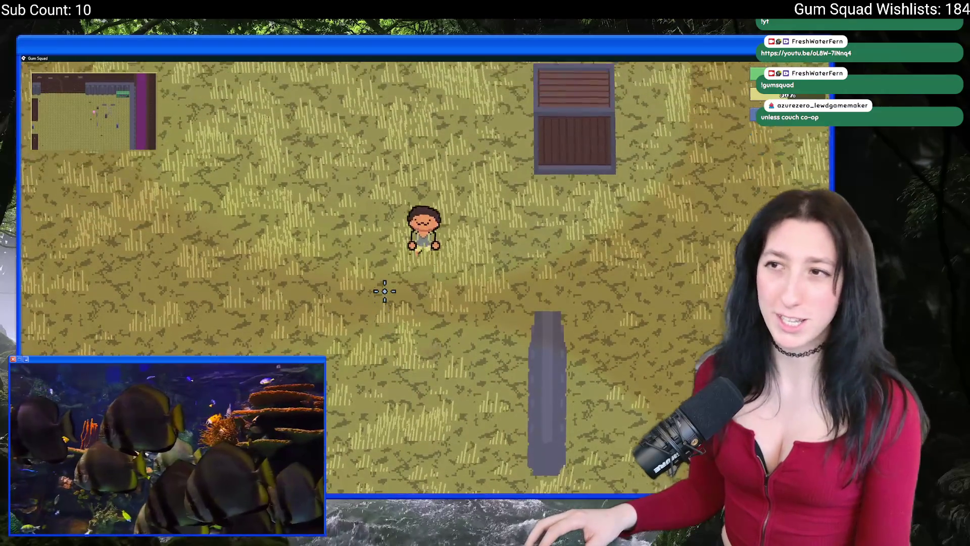
{"action": "key", "text": "a"}
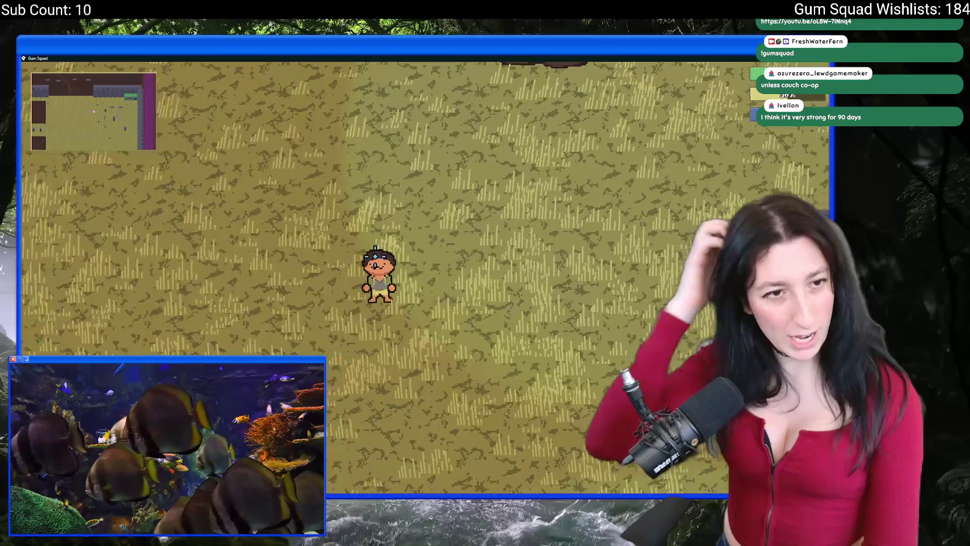
{"action": "key", "text": "a"}
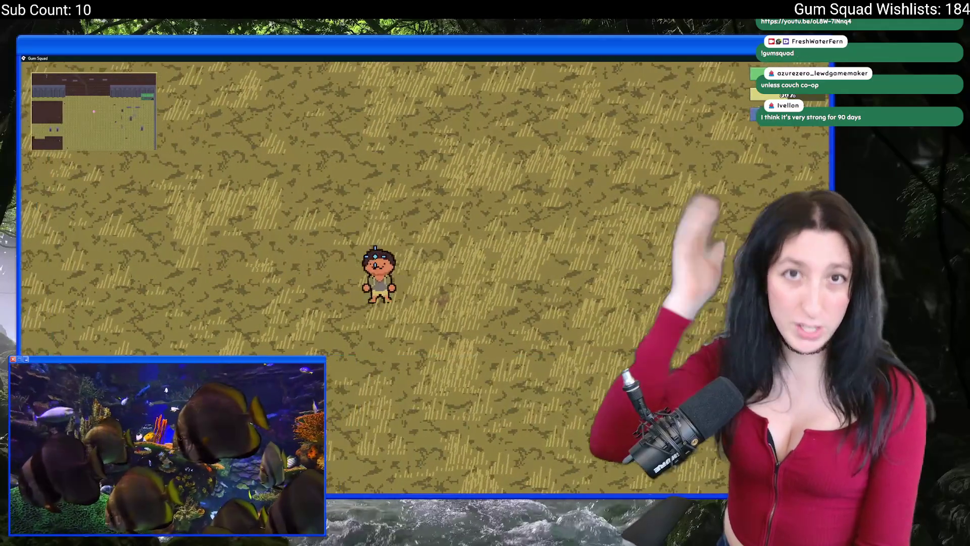
{"action": "key", "text": "a"}
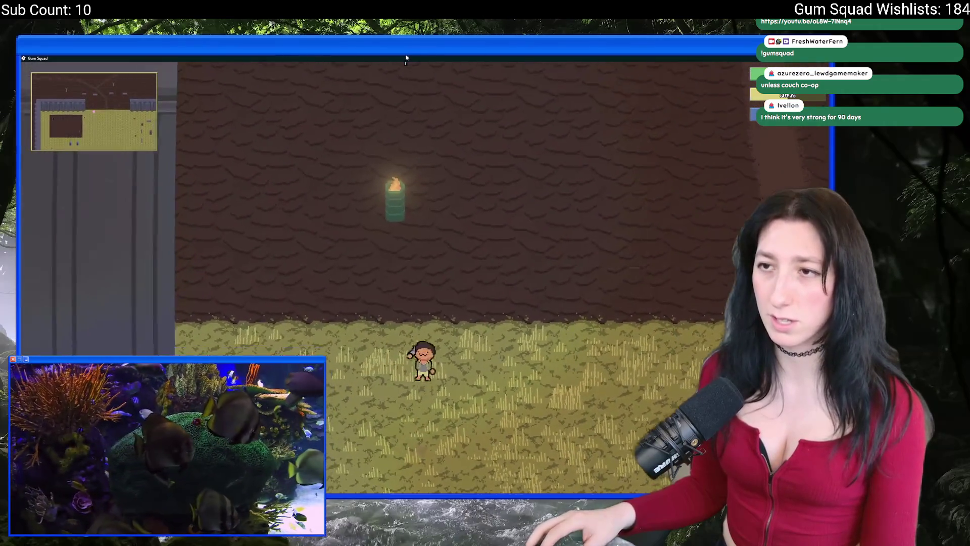
{"action": "key", "text": "w"}
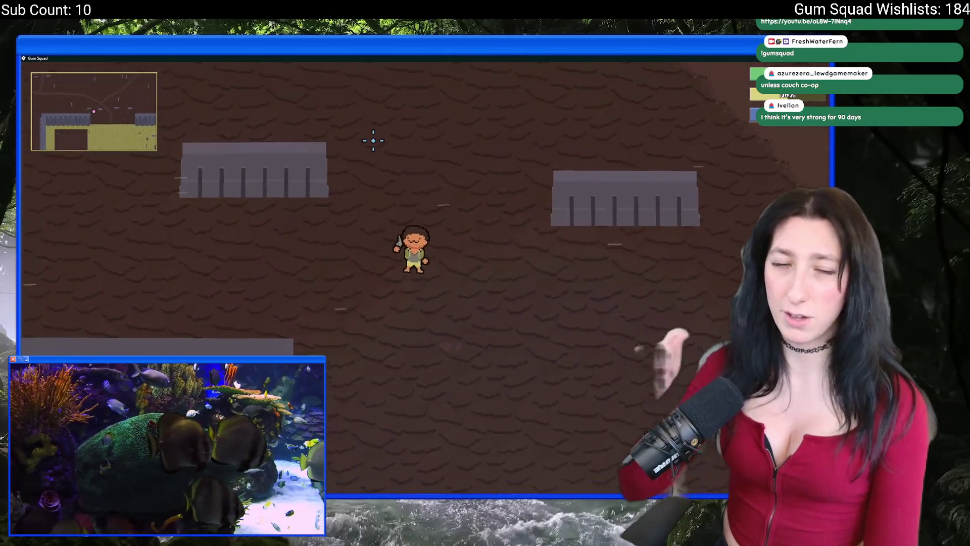
{"action": "key", "text": "w"}
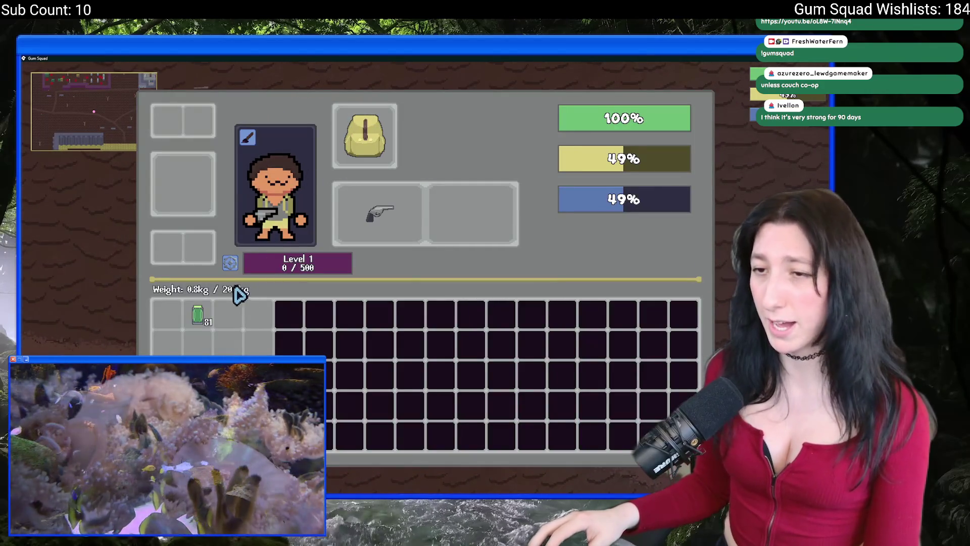
Open and close character customization, then walk up through the cave to the table and torch
{"action": "left_click", "coordinate": [247, 149]}
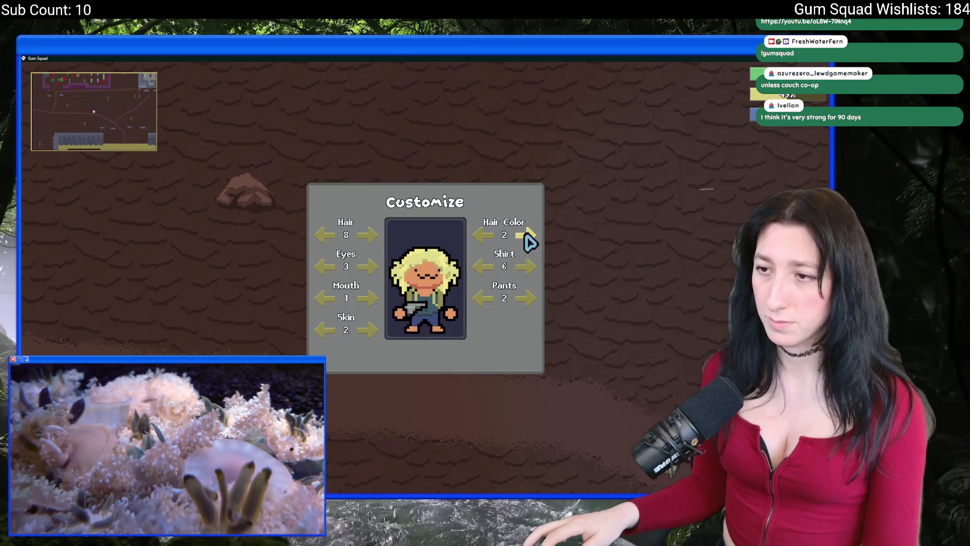
{"action": "key", "text": "Escape"}
{"action": "key", "text": "Escape"}
{"action": "key", "text": "w"}
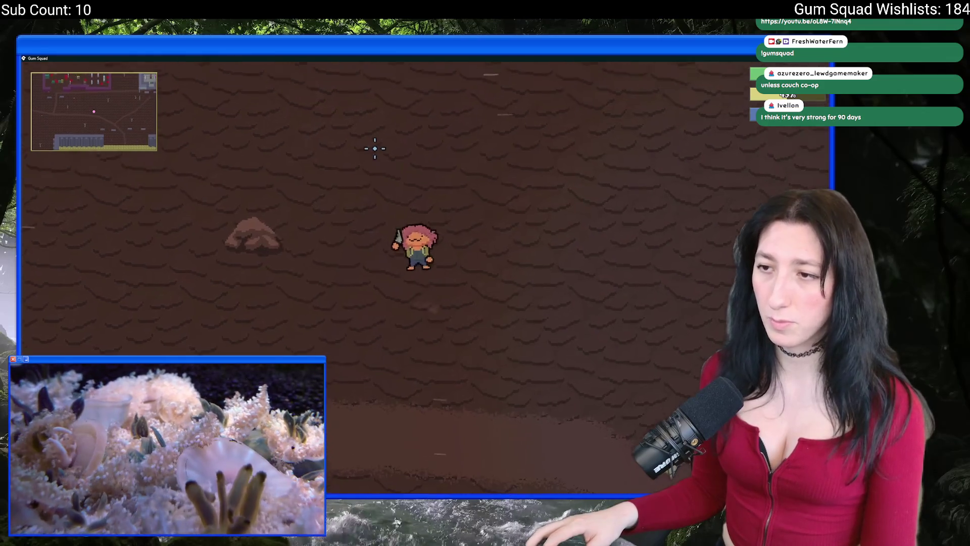
{"action": "key", "text": "a"}
{"action": "key", "text": "w"}
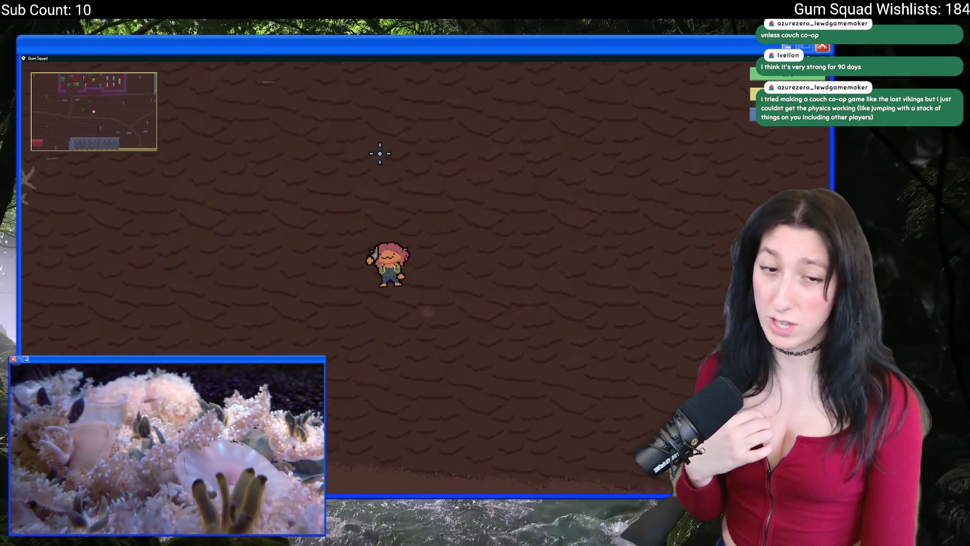
{"action": "key", "text": "w"}
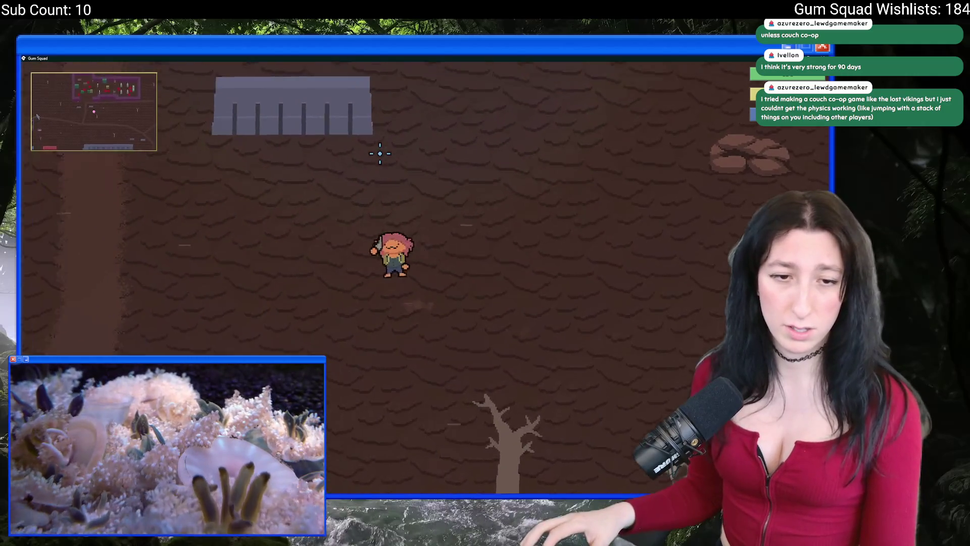
{"action": "key", "text": "w"}
{"action": "key", "text": "s"}
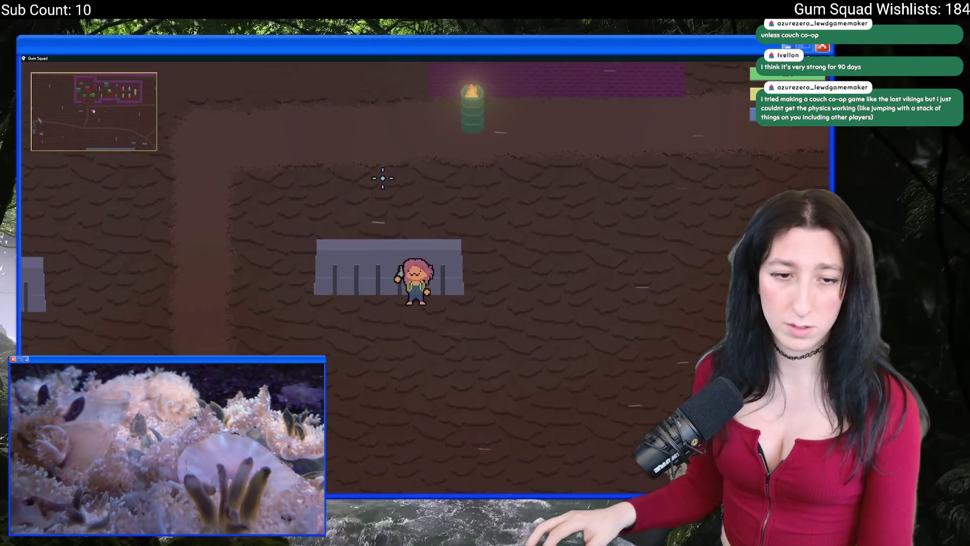
Walk up into the enemy room, back out, then left toward the blue building
{"action": "key", "text": "w"}
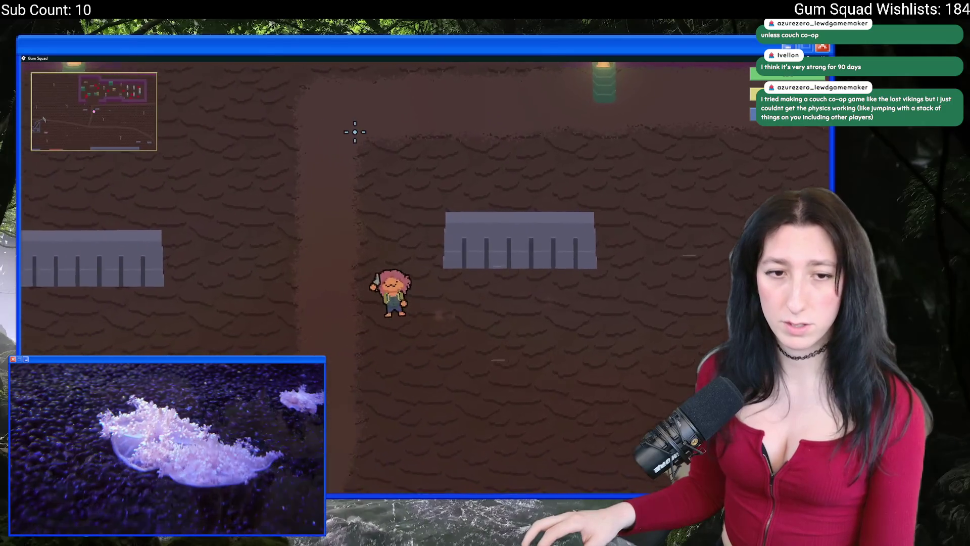
{"action": "key", "text": "w"}
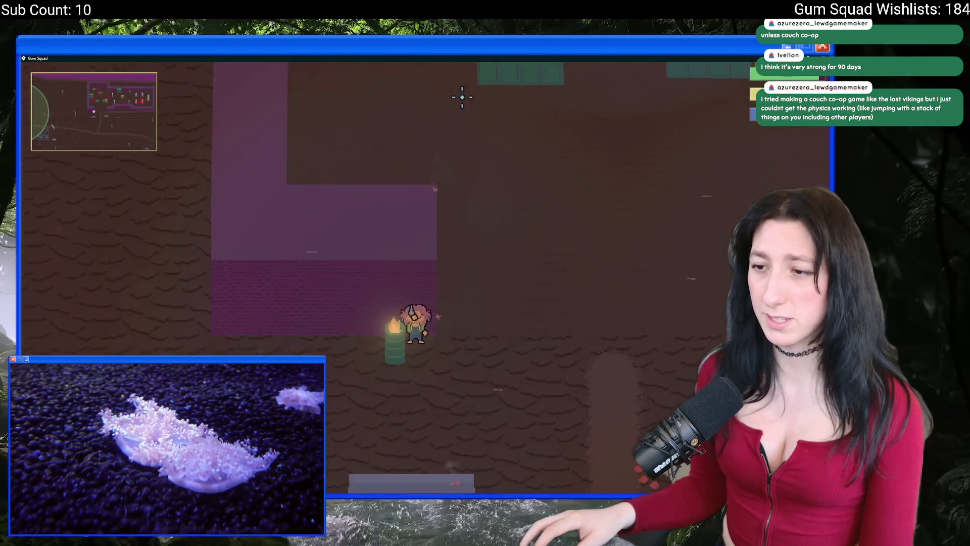
{"action": "key", "text": "w"}
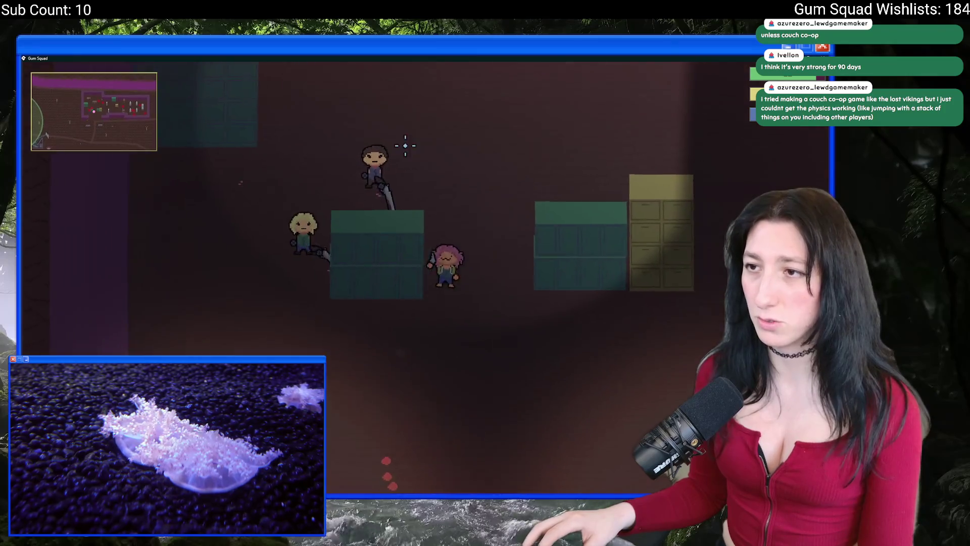
{"action": "key", "text": "s"}
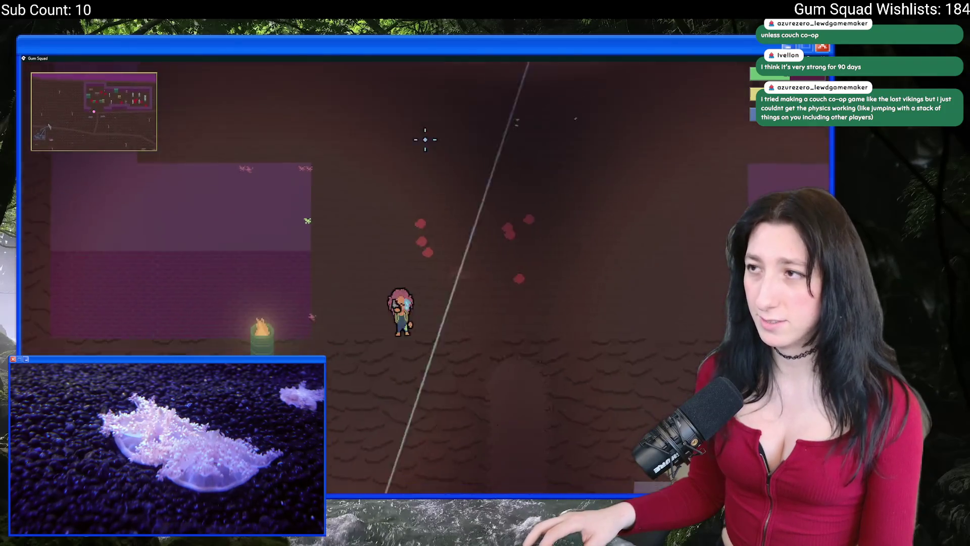
{"action": "key", "text": "a"}
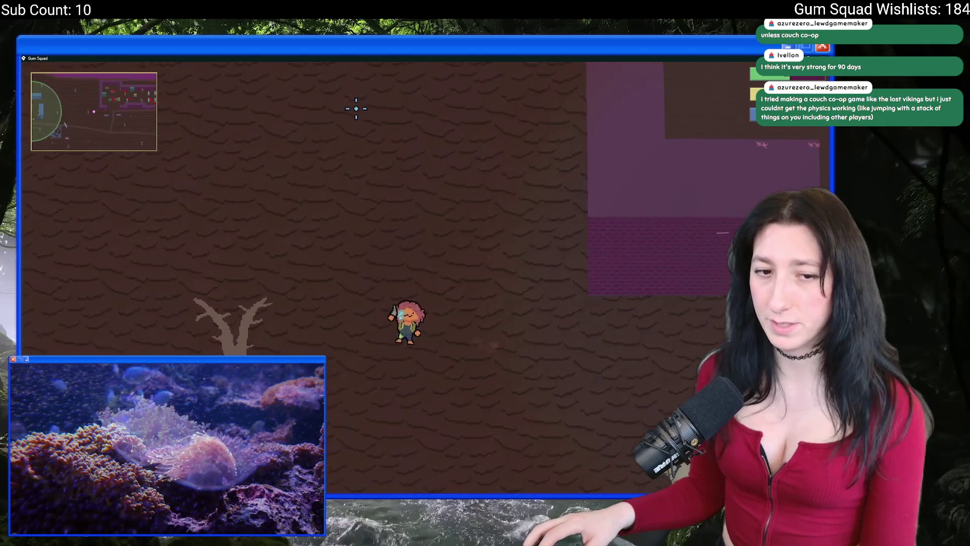
{"action": "key", "text": "d"}
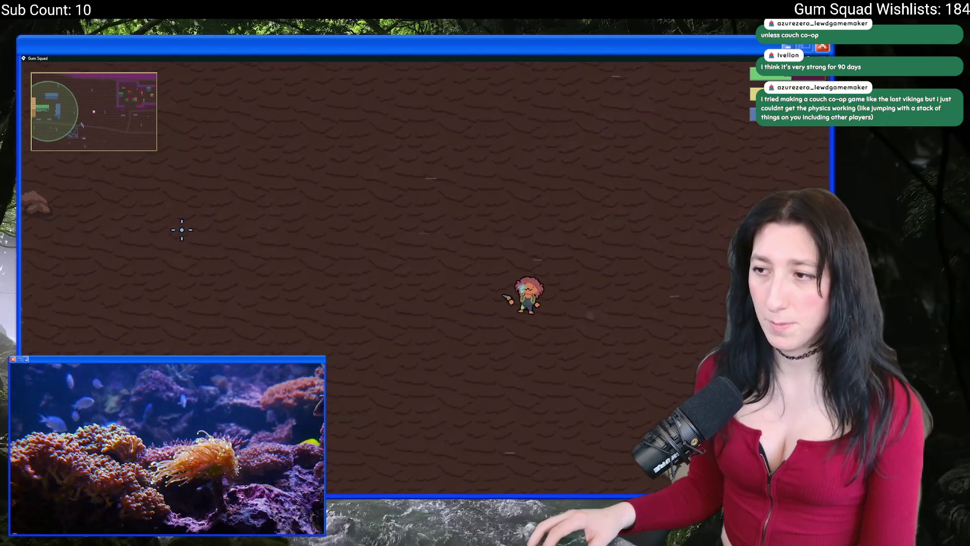
{"action": "key", "text": "a"}
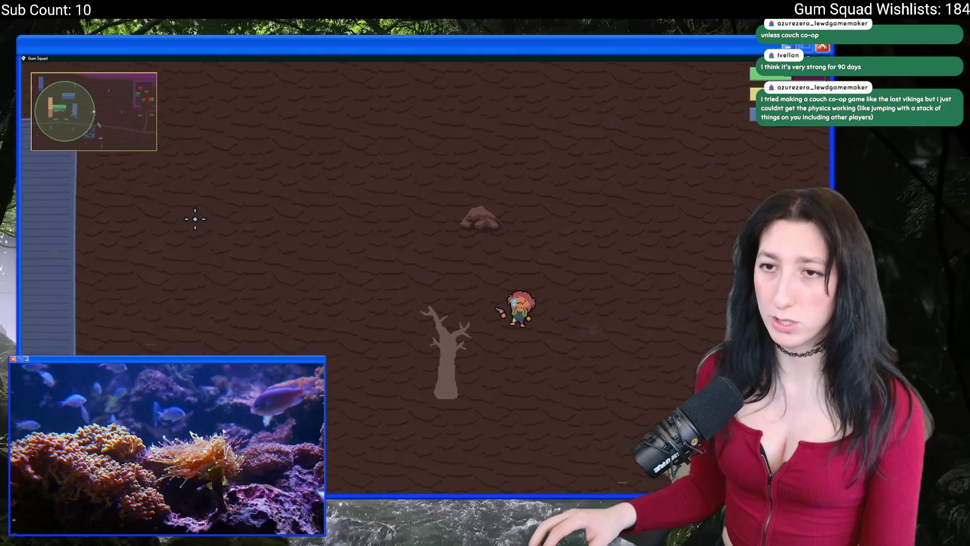
{"action": "key", "text": "a"}
Head down-left past the Gum Corp building to the grey barriers
{"action": "key", "text": "a"}
{"action": "key", "text": "s"}
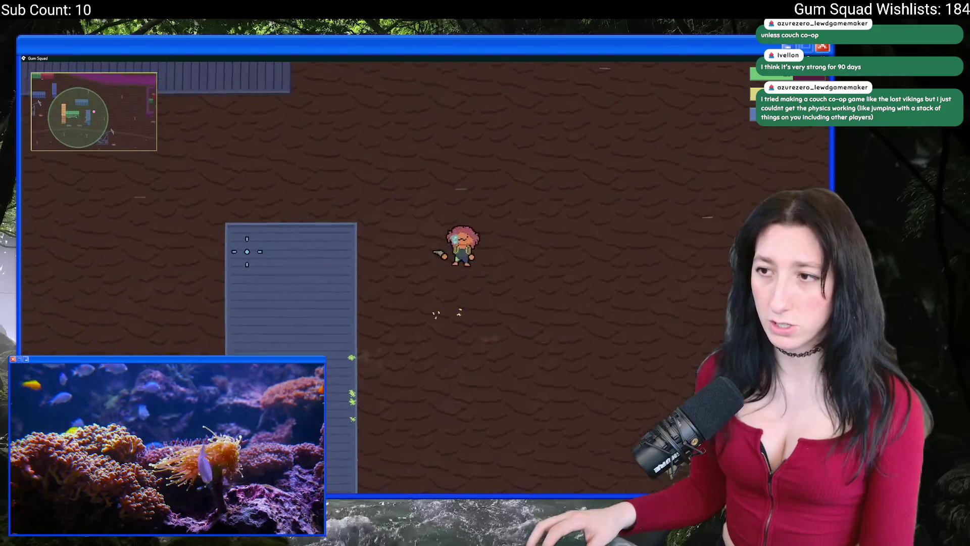
{"action": "key", "text": "a"}
{"action": "key", "text": "s"}
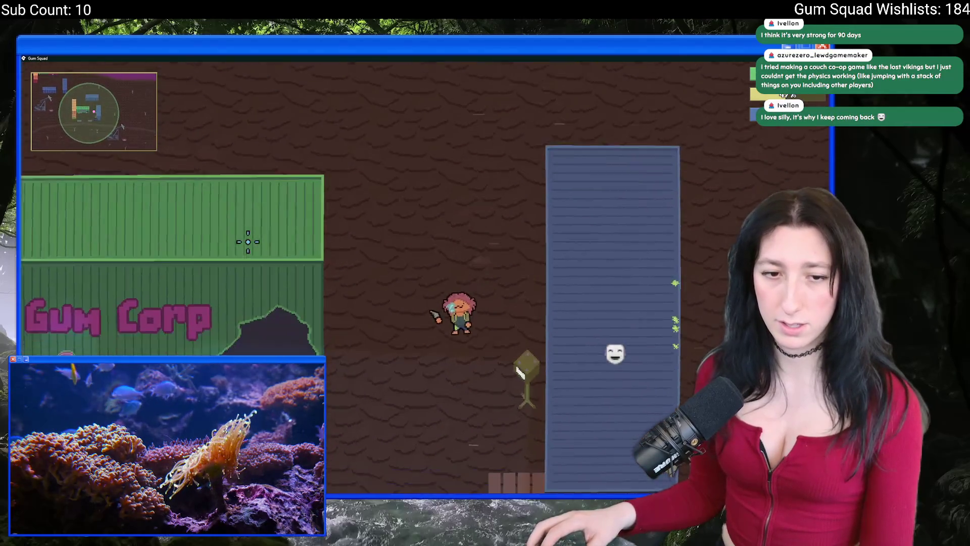
{"action": "key", "text": "s"}
{"action": "key", "text": "a"}
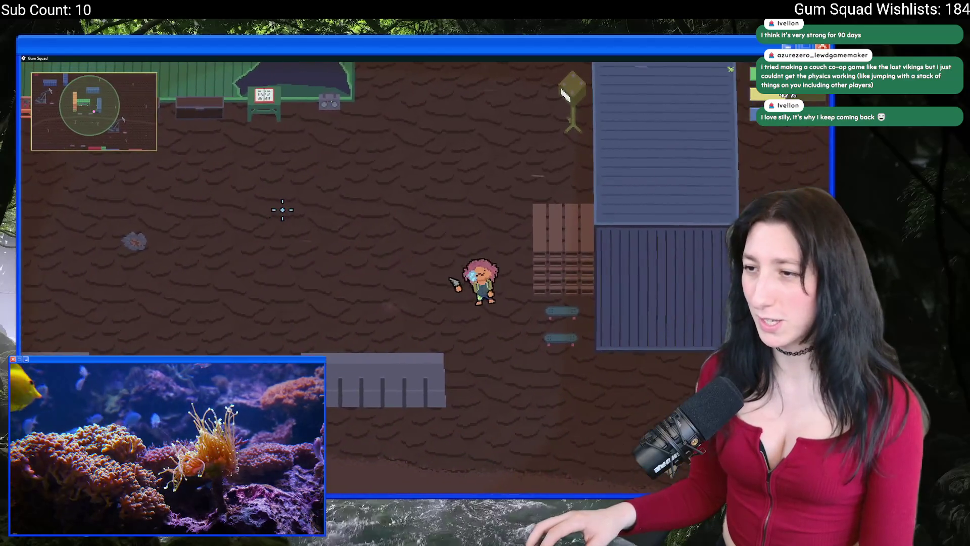
{"action": "key", "text": "s"}
{"action": "key", "text": "a"}
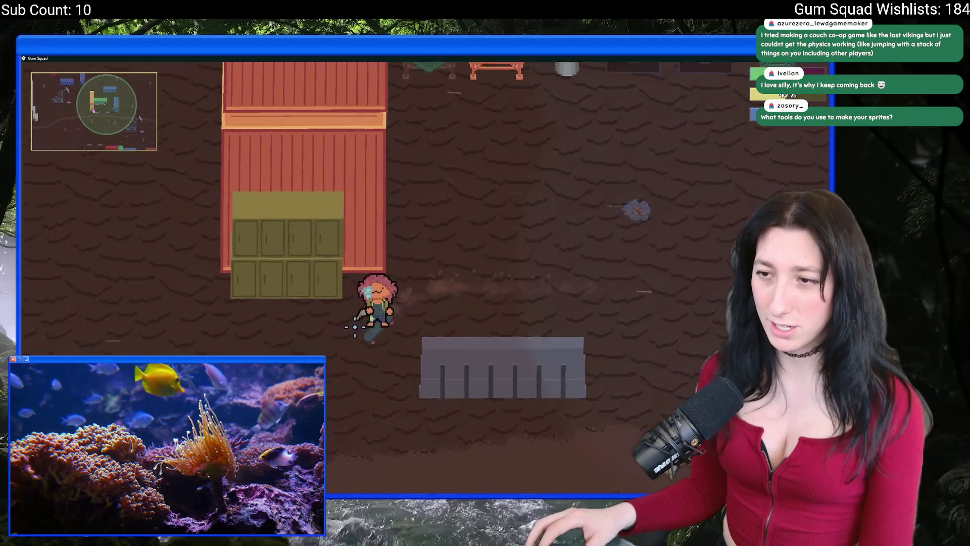
Dive at the grey barrier, skateboard around Gum Corp, and step off near its entrance
{"action": "key", "text": "w"}
{"action": "key", "text": "d"}
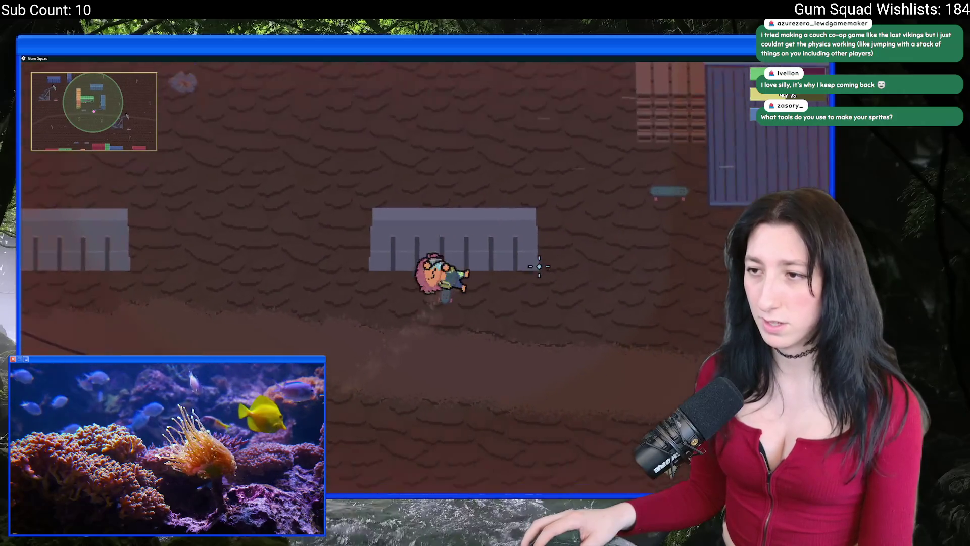
{"action": "key", "text": "e"}
{"action": "key", "text": "w"}
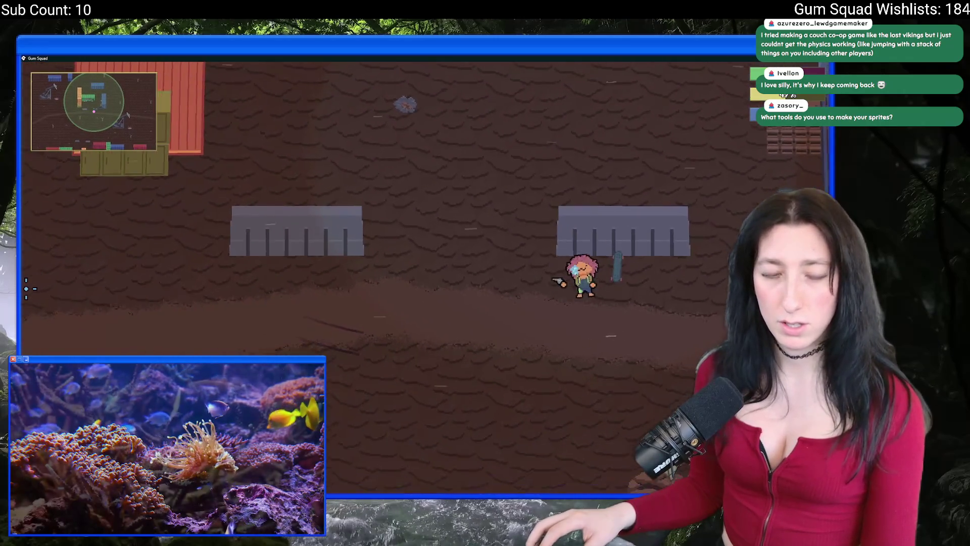
{"action": "key", "text": "a"}
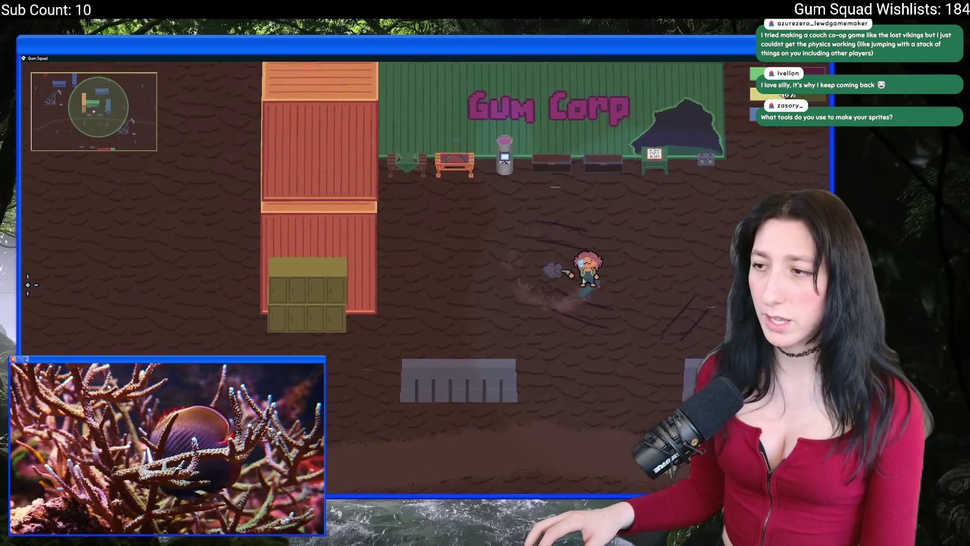
{"action": "key", "text": "d"}
{"action": "key", "text": "s"}
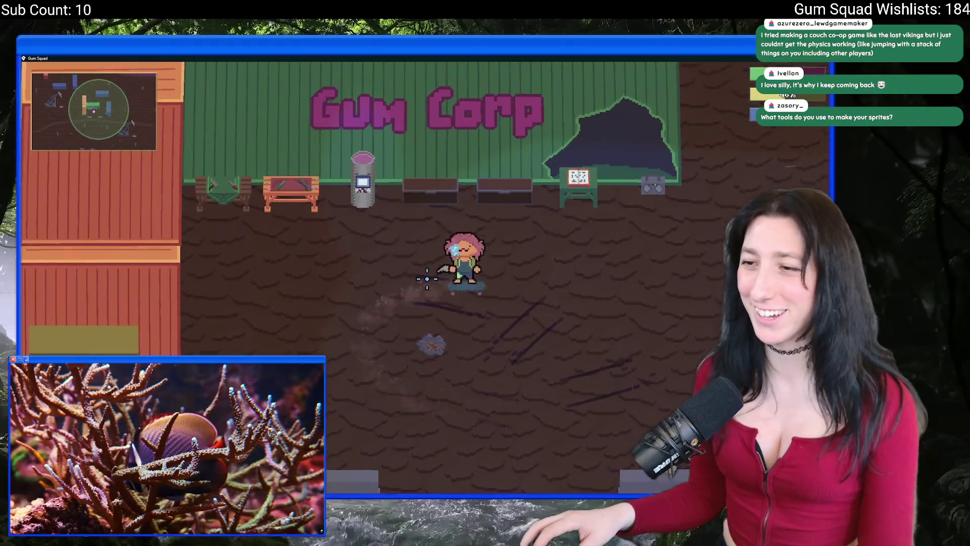
{"action": "key", "text": "w"}
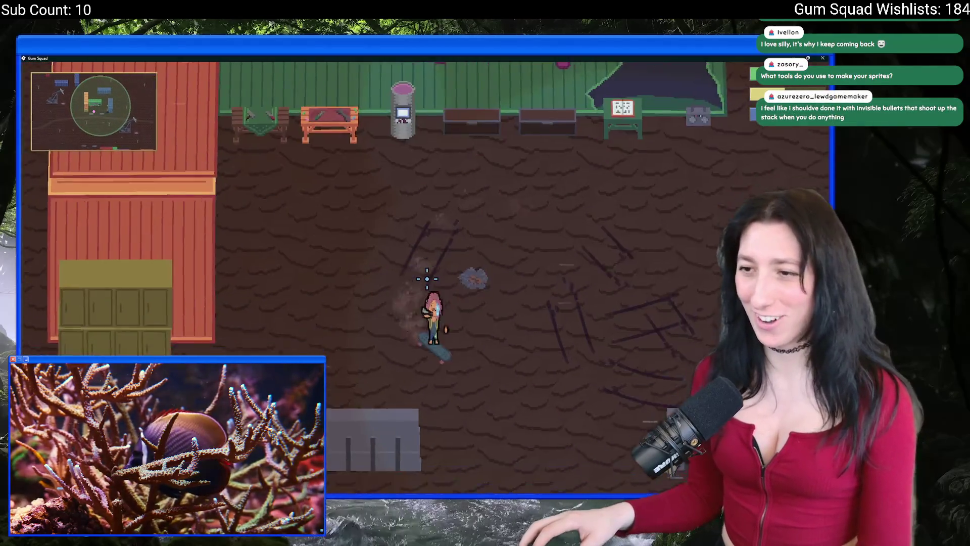
{"action": "key", "text": "w"}
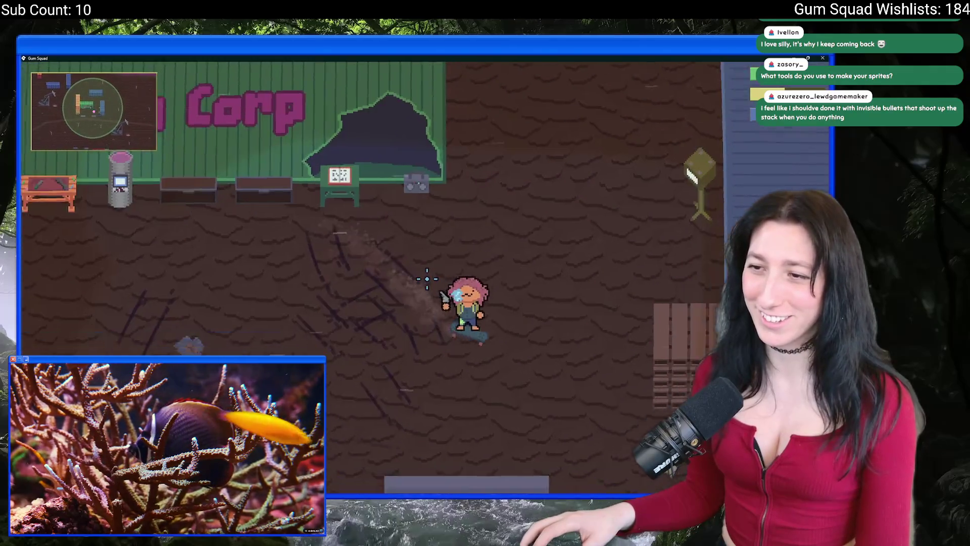
{"action": "key", "text": "d"}
{"action": "key", "text": "a"}
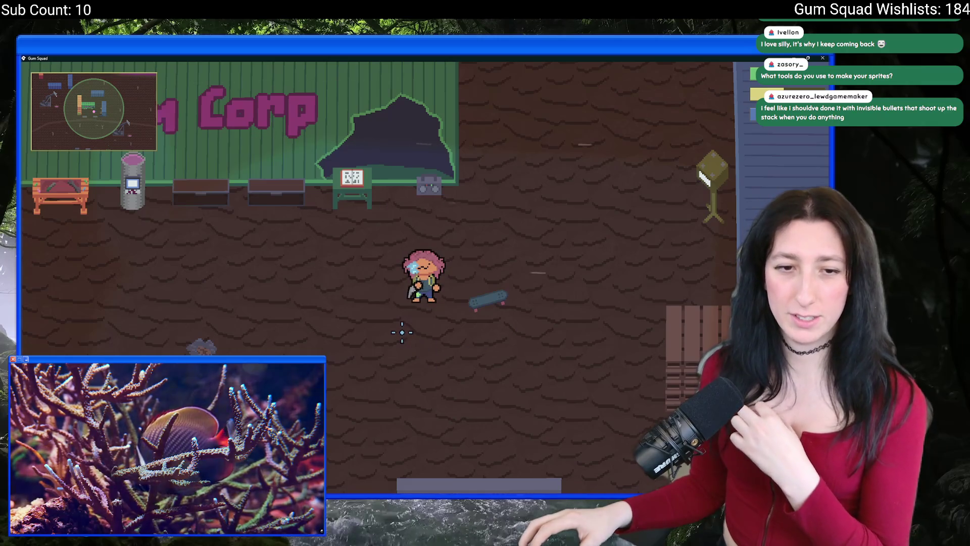
Pause and resume the game, flip through sprite files in Aseprite, then return to the game
{"action": "key", "text": "Escape"}
{"action": "key", "text": "Escape"}
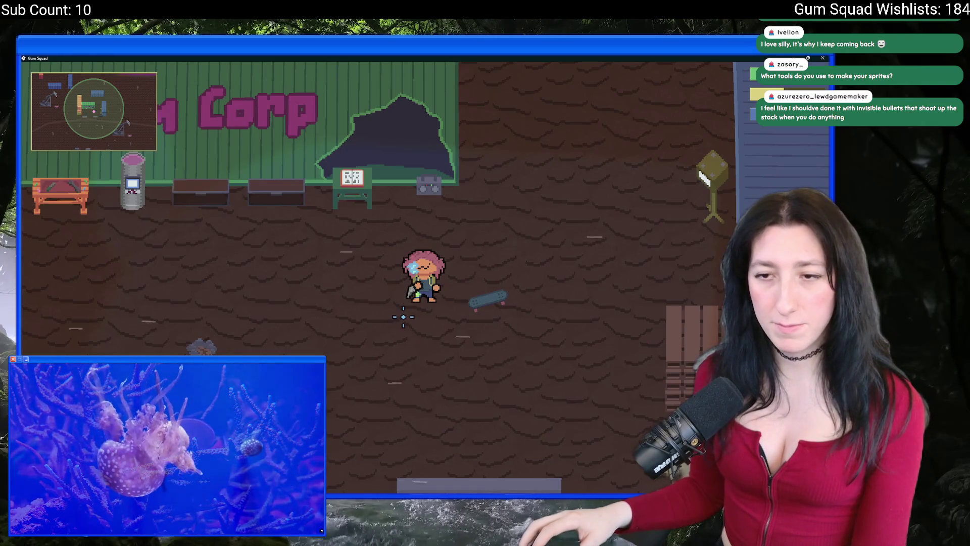
{"action": "key", "text": "alt+Tab"}
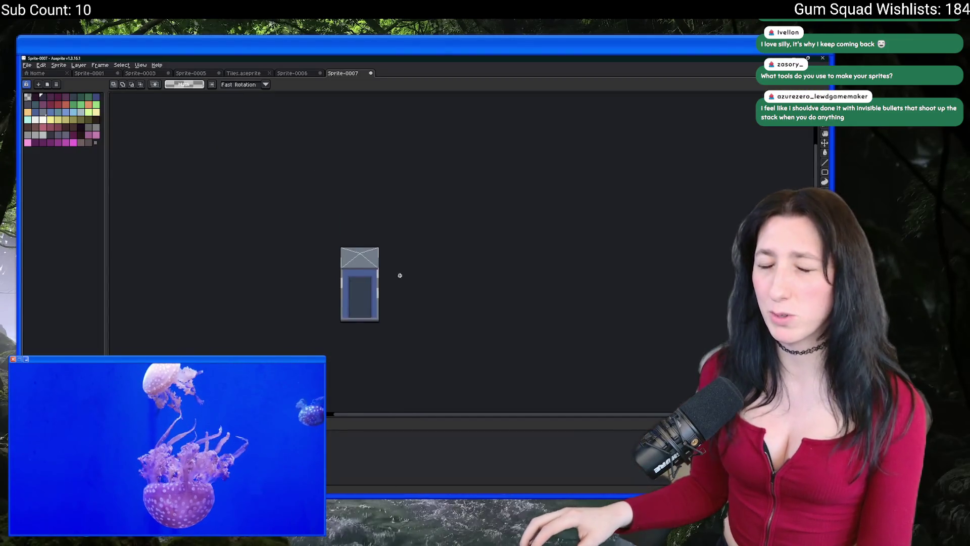
{"action": "scroll", "coordinate": [396, 275], "scroll_direction": "up", "scroll_amount": 2}
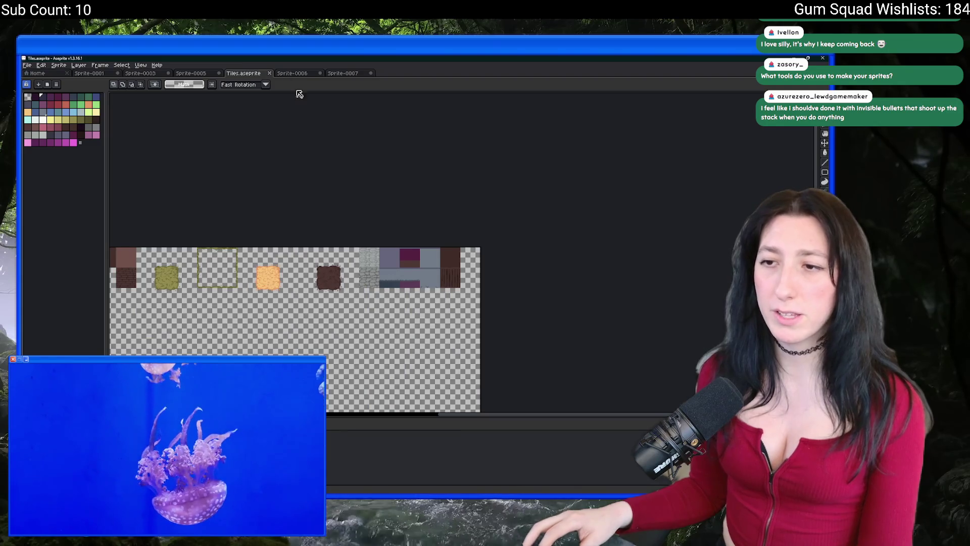
{"action": "key", "text": "ctrl+Tab"}
{"action": "key", "text": "ctrl+Tab"}
{"action": "key", "text": "alt+Tab"}
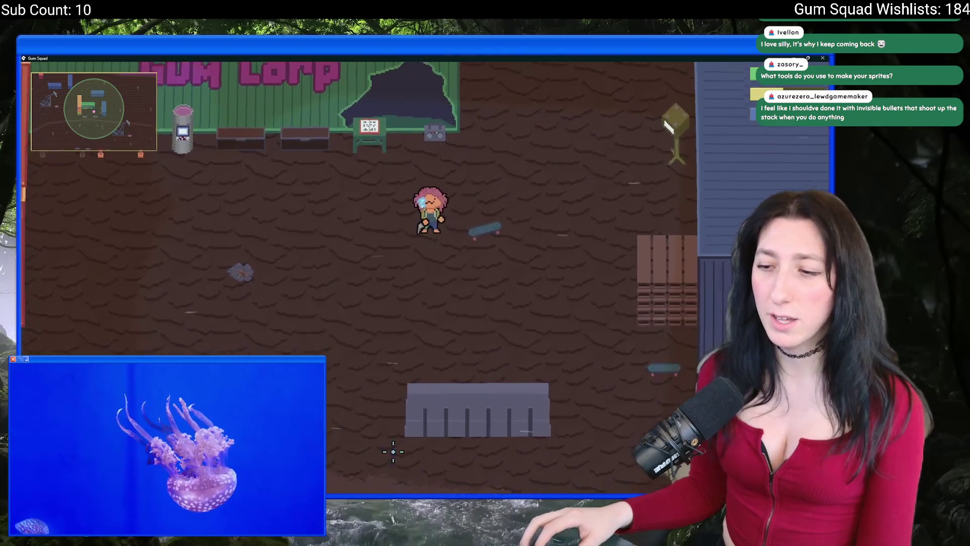
Ride the skateboard left, down through the play area, and back up to Gum Corp
{"action": "key", "text": "d"}
{"action": "key", "text": "e"}
{"action": "key", "text": "a"}
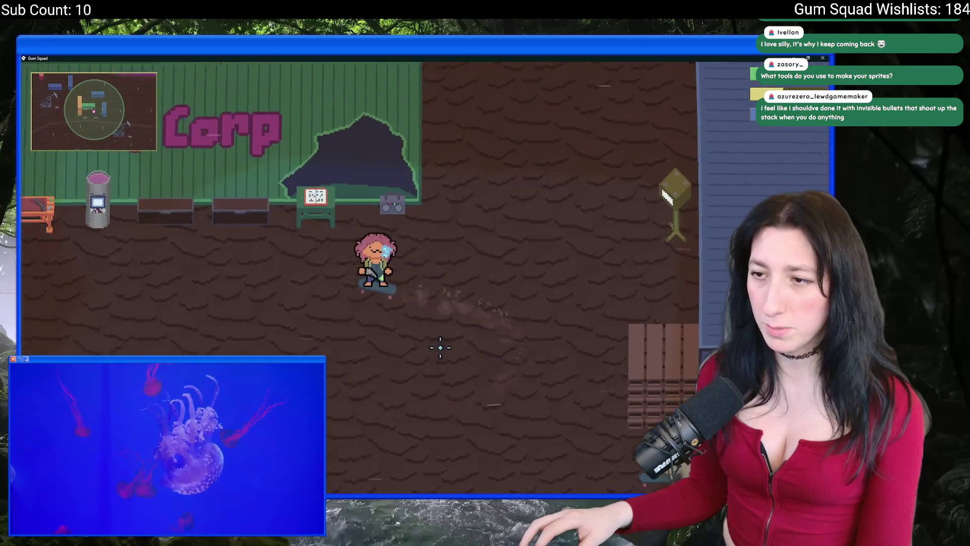
{"action": "key", "text": "s"}
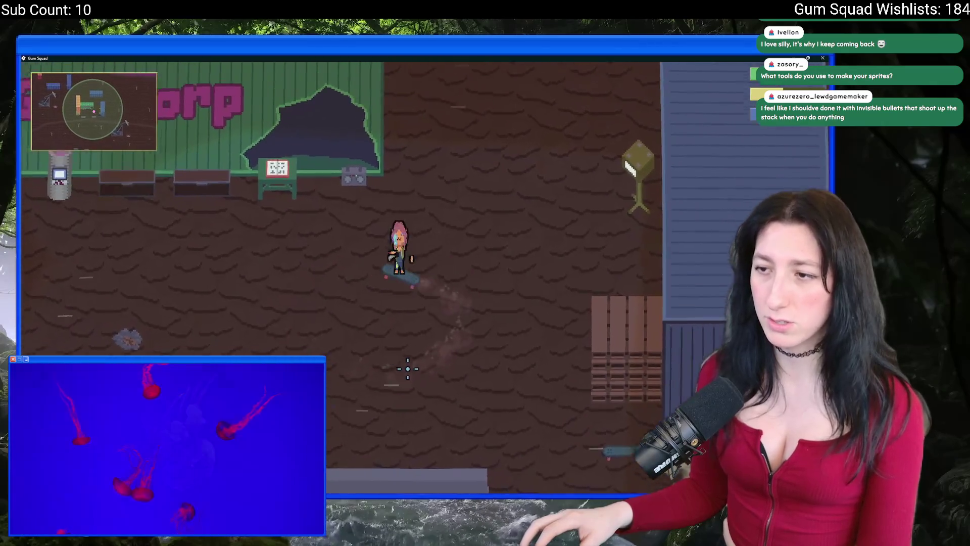
{"action": "key", "text": "s"}
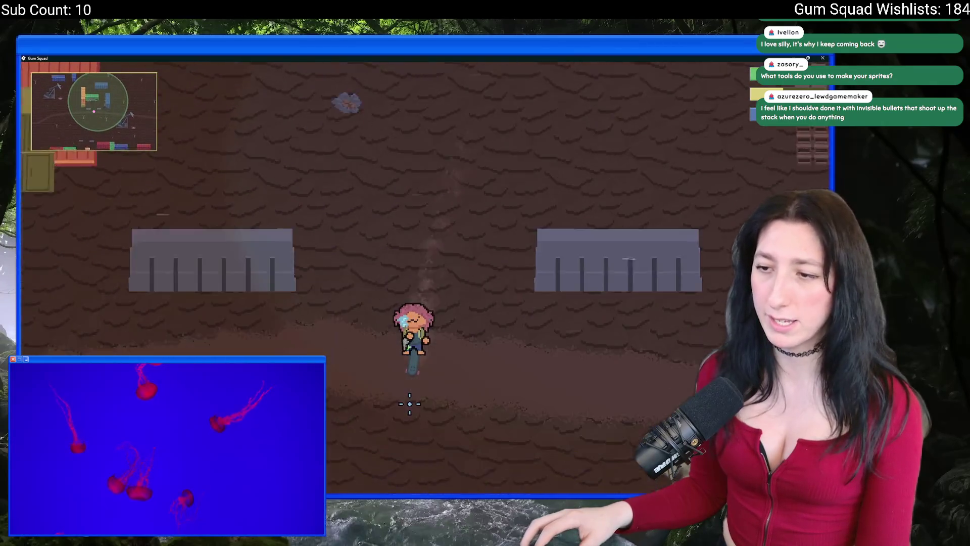
{"action": "key", "text": "w"}
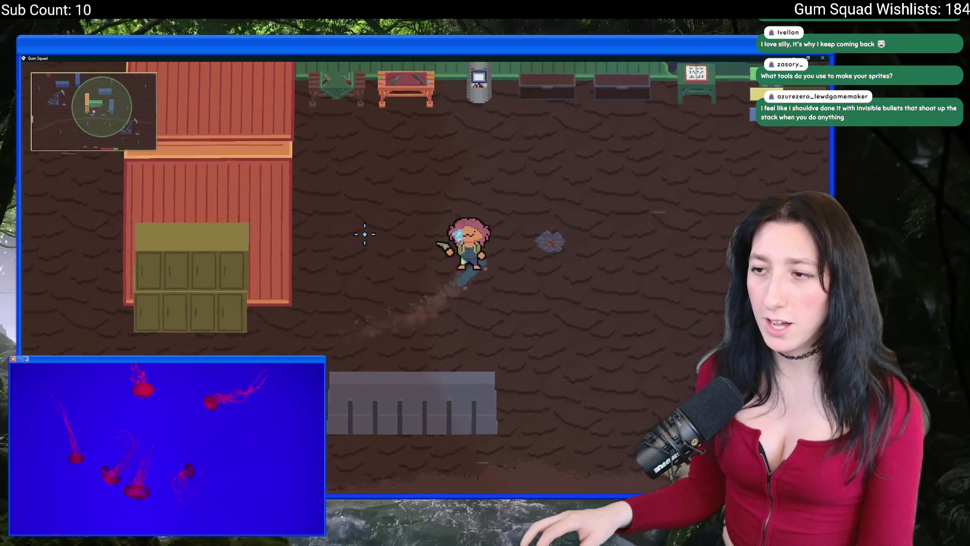
{"action": "key", "text": "e"}
{"action": "key", "text": "s"}
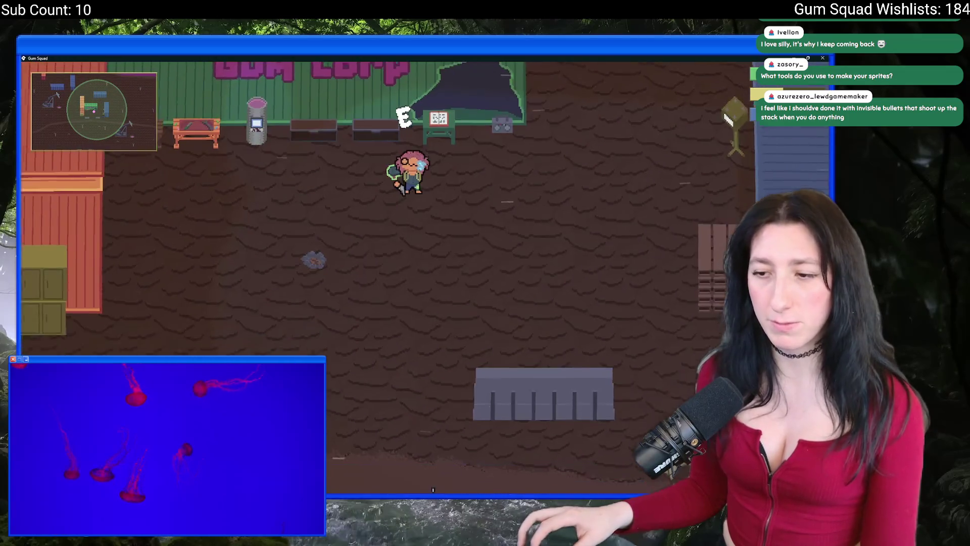
Launch Steam through Windows search and go to the Library home page
{"action": "key", "text": "super"}
{"action": "type", "text": "steam"}
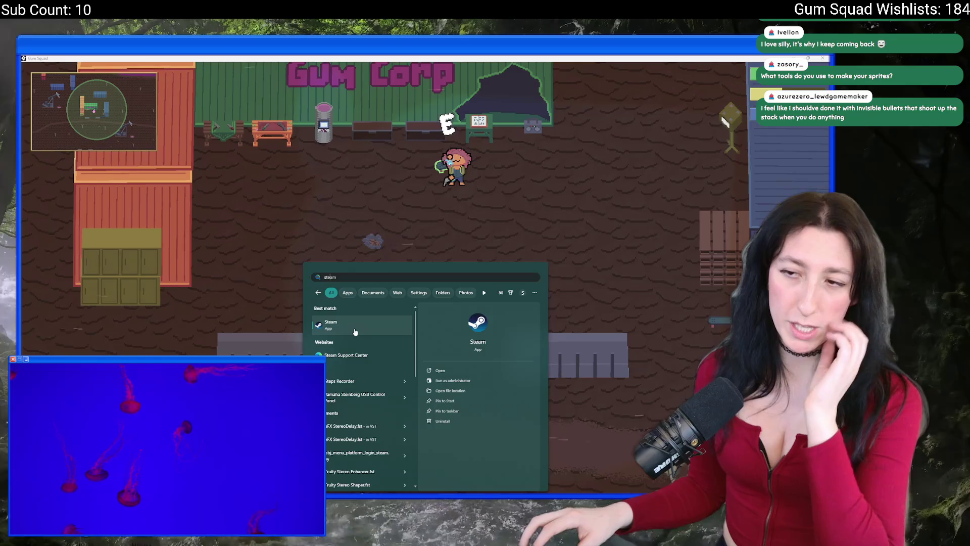
{"action": "key", "text": "Return"}
{"action": "left_click", "coordinate": [77, 80]}
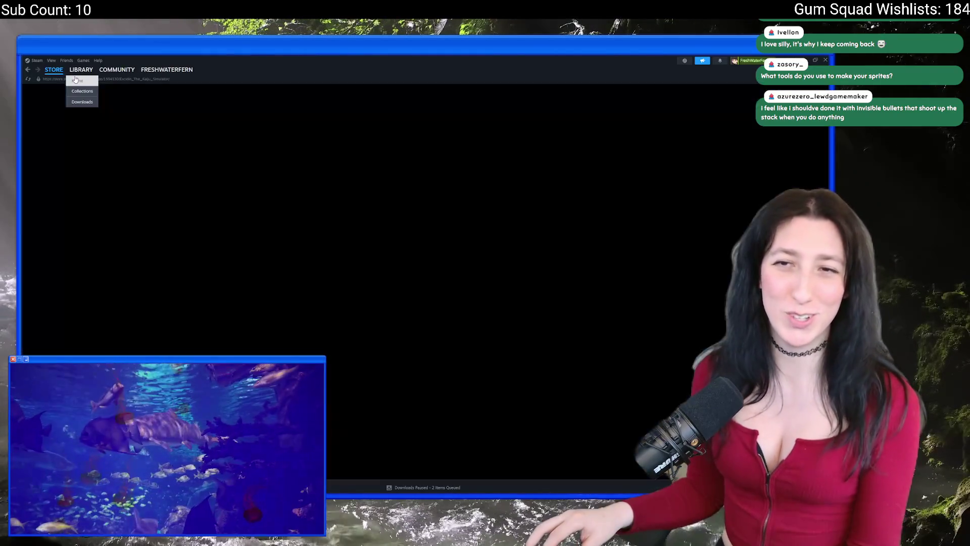